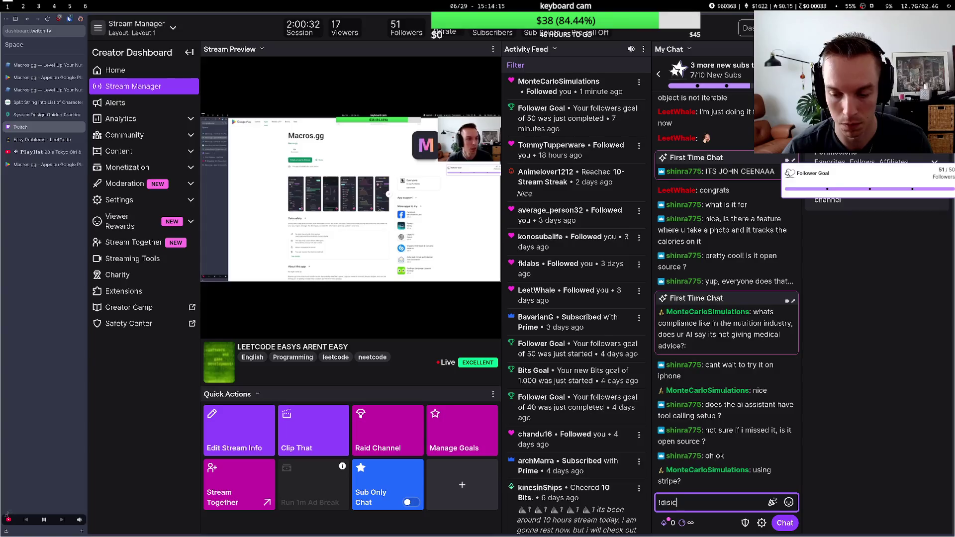
- Post the !discord command in Twitch chat, then bring up the Macros.gg pricing page
key(Return)
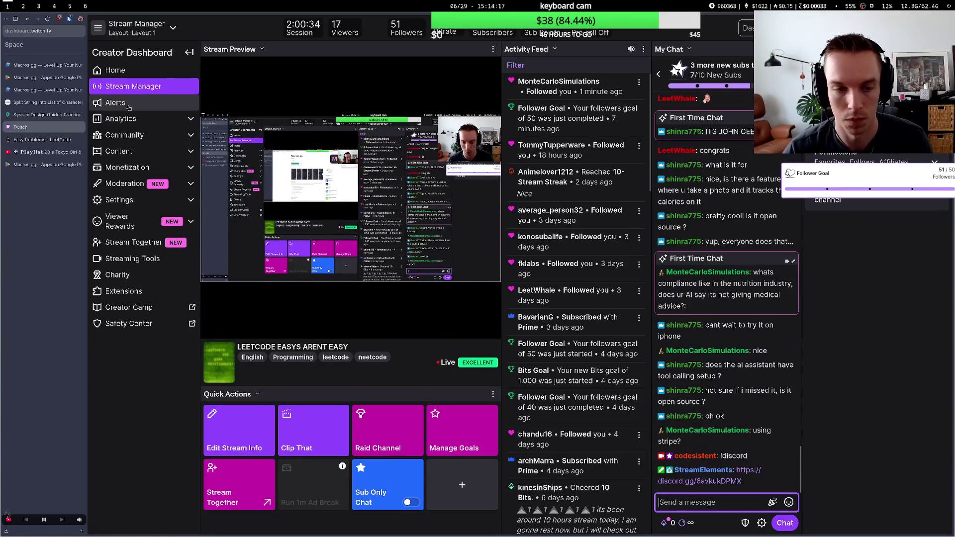
click(48, 65)
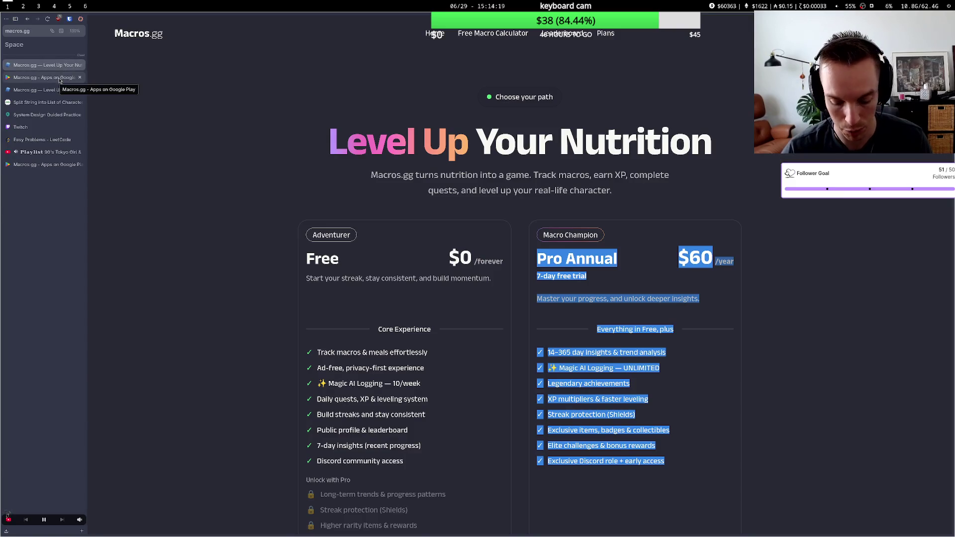
key(super+4)
- Open the Macros.gg server's #general channel and highlight the McDonald's cheat meal question
key(Escape)
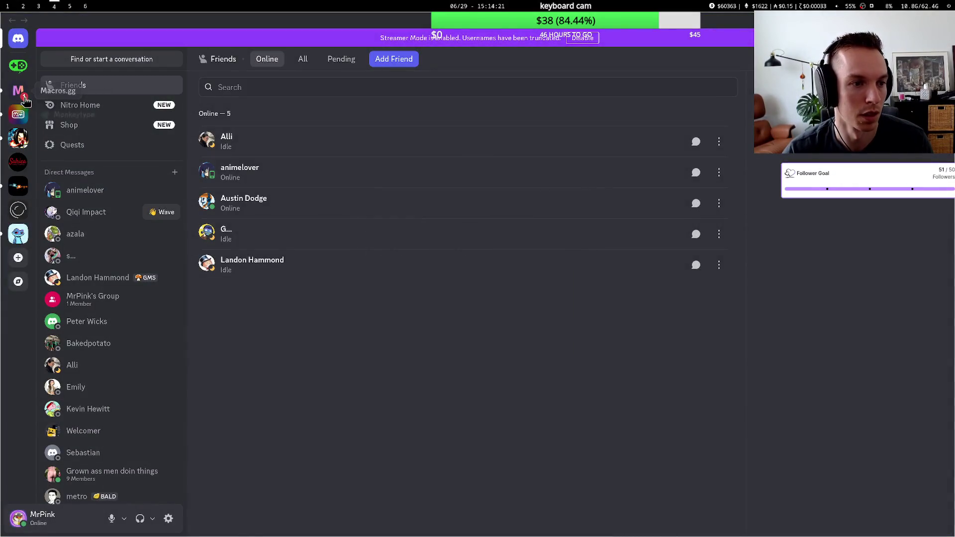
click(18, 93)
click(111, 217)
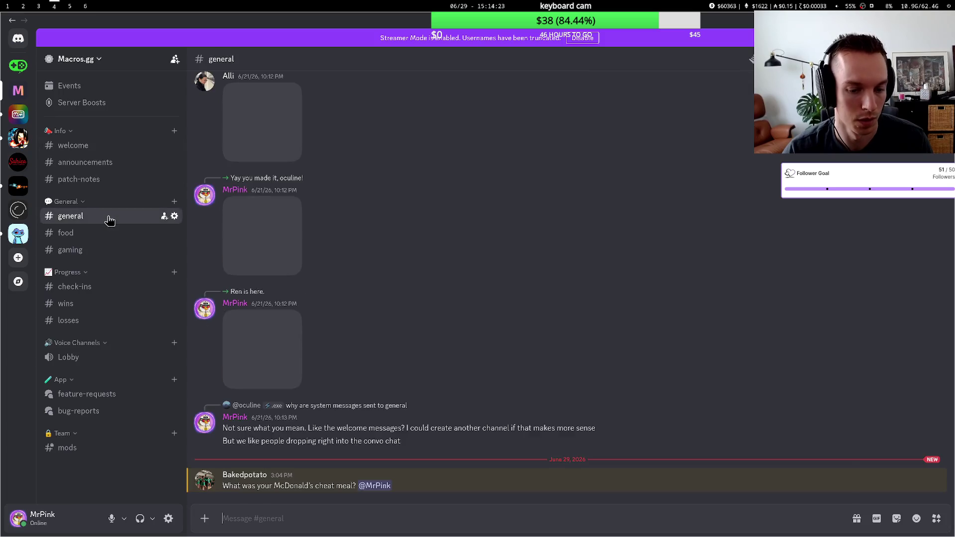
drag(230, 486, 326, 489)
drag(239, 486, 314, 486)
click(324, 486)
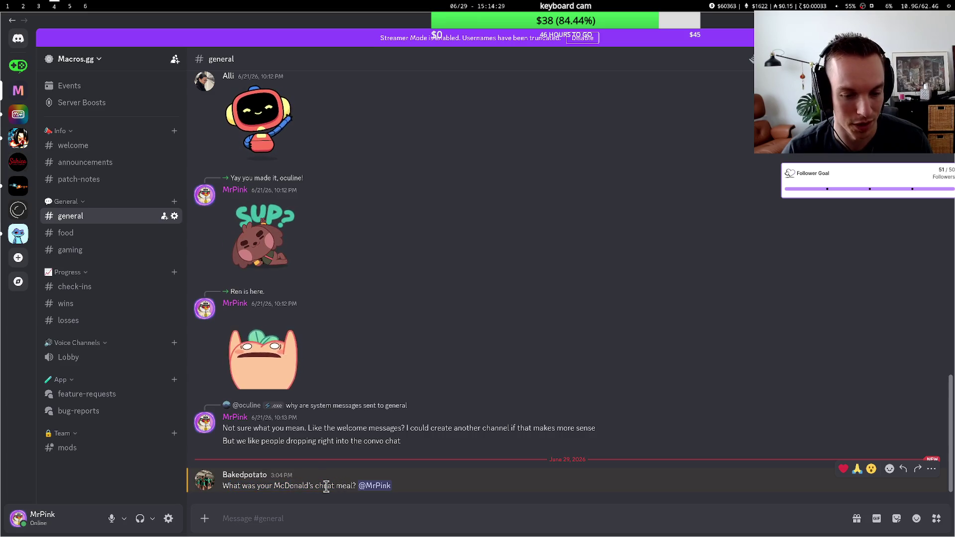
- Open #food and scroll up to earlier meal posts like the croissant breakfast sandwich
click(94, 234)
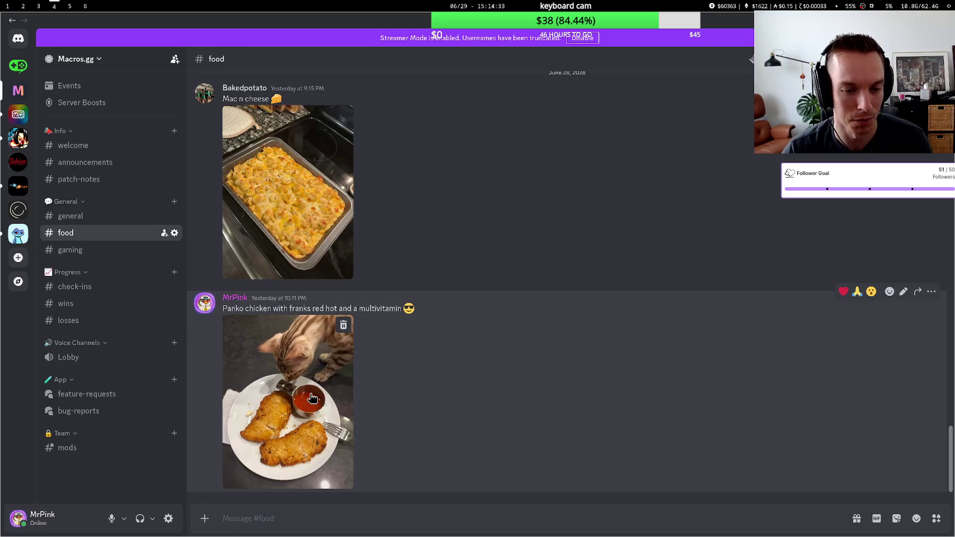
scroll(304, 385, up, 5)
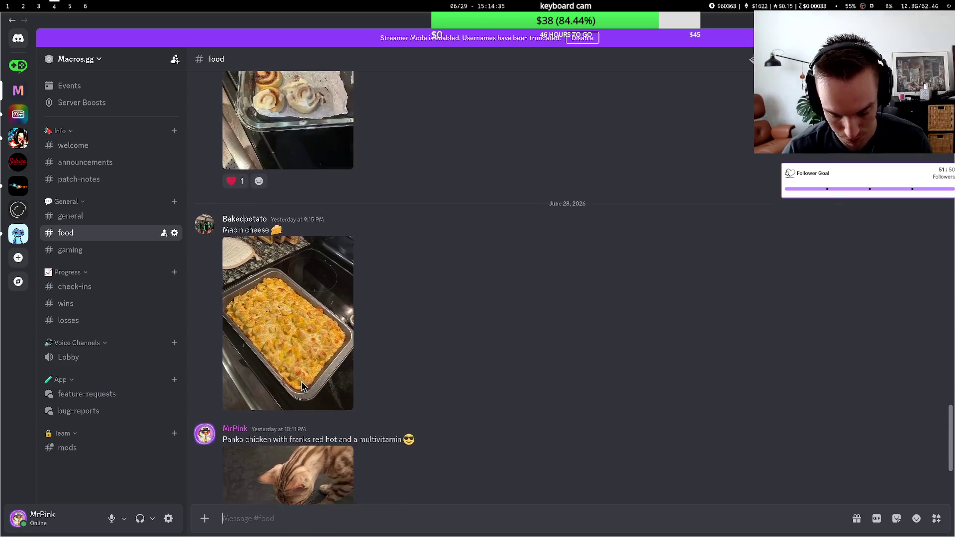
scroll(303, 385, up, 8)
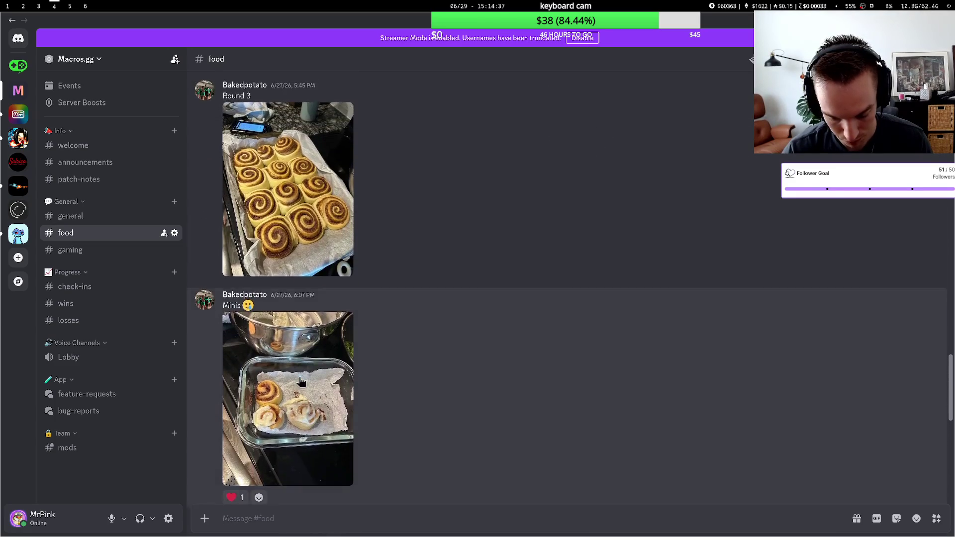
scroll(300, 381, up, 3)
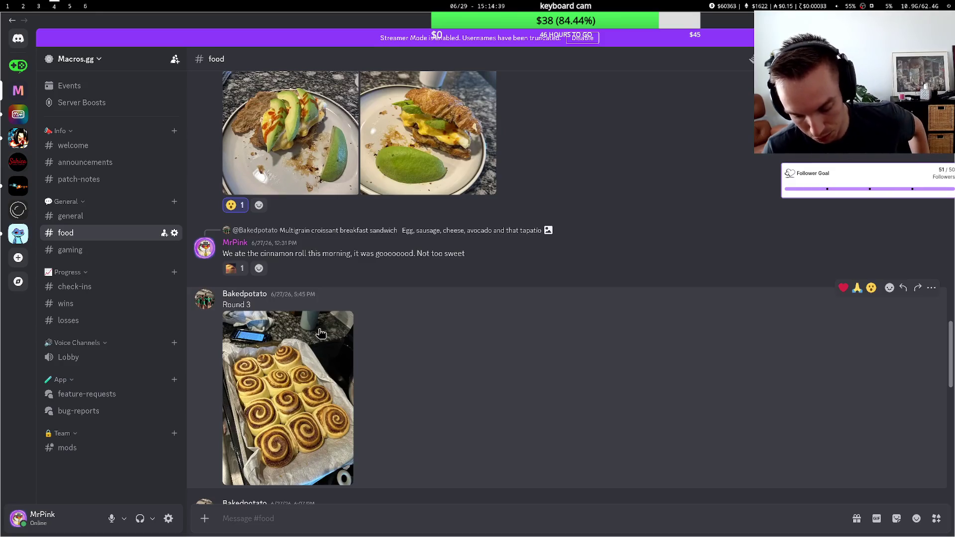
scroll(319, 328, up, 4)
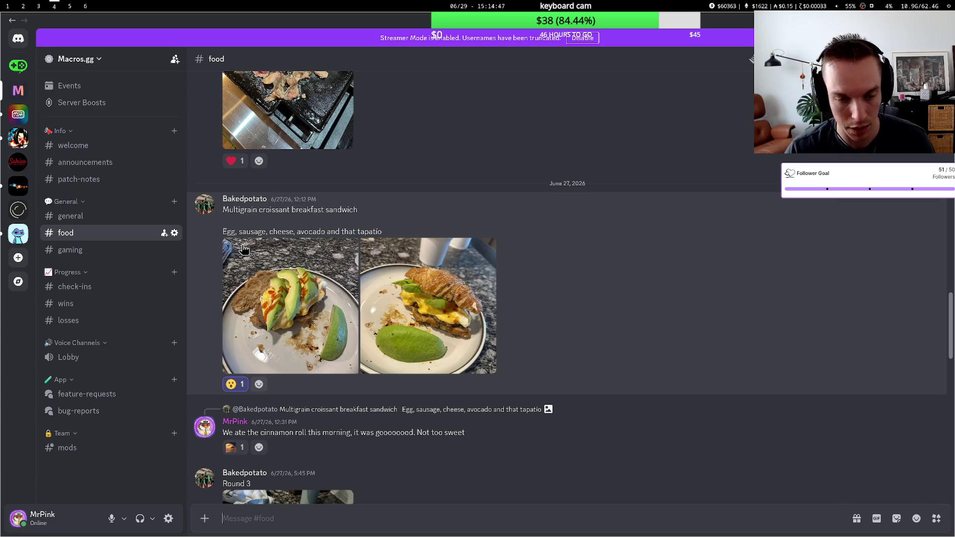
- Return to the browser and bring up the Macros.gg sign-in options
key(ctrl+k)
key(Escape)
click(8, 6)
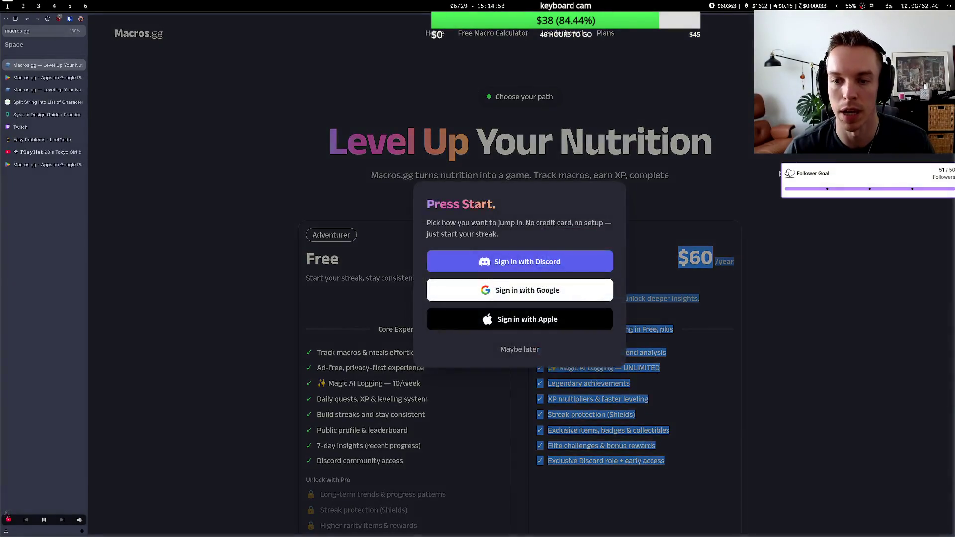
- Sign in to Macros.gg with Discord and authorize the app's access
click(521, 260)
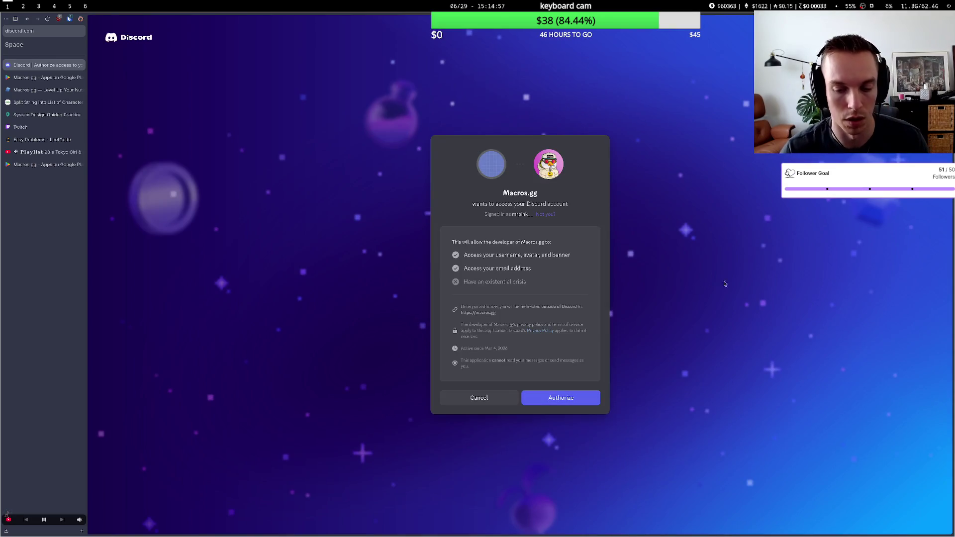
click(561, 398)
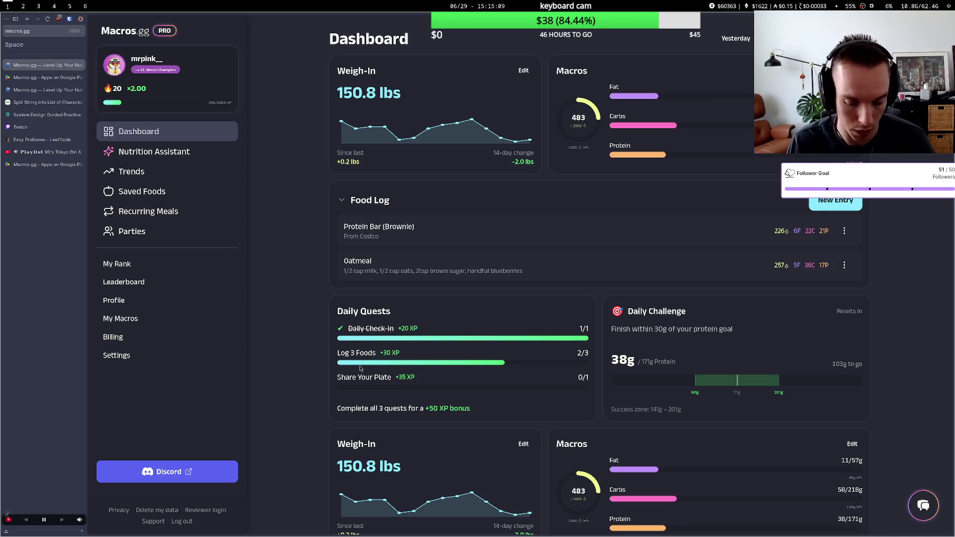
- Test the Dashboard's mobile-width layout in developer tools, then restore full desktop width
key(ctrl+shift+i)
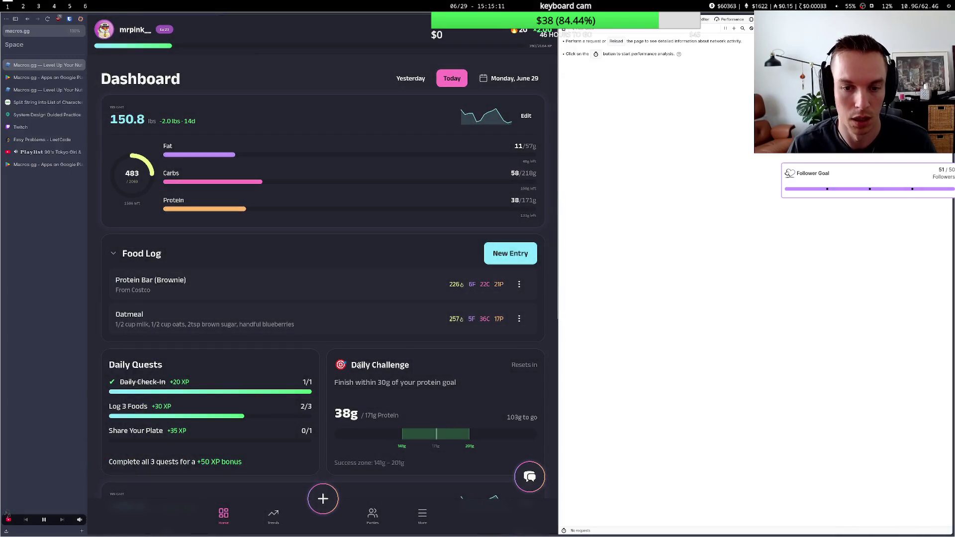
drag(559, 330, 312, 325)
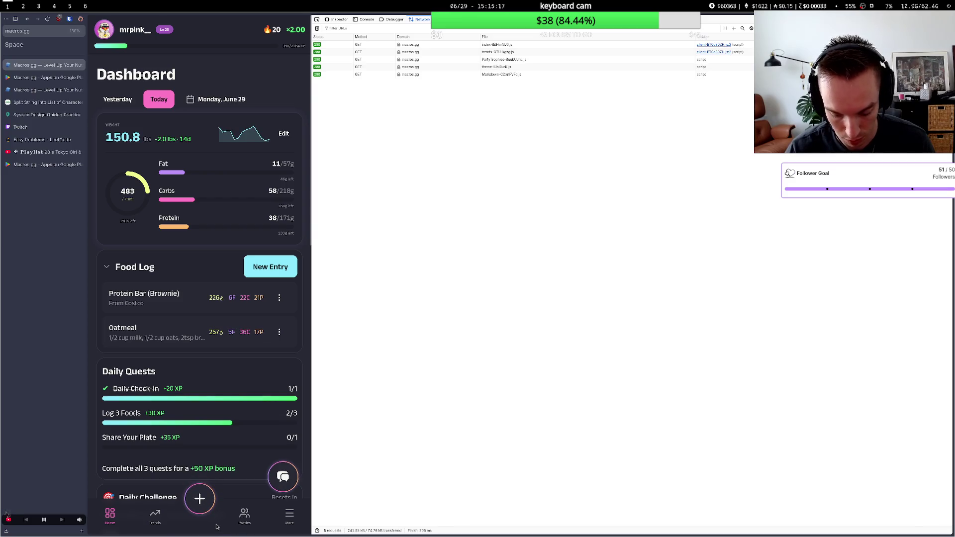
mouse_move(312, 414)
mouse_down()
mouse_move(662, 406)
mouse_move(825, 384)
mouse_move(757, 385)
mouse_move(778, 384)
mouse_up()
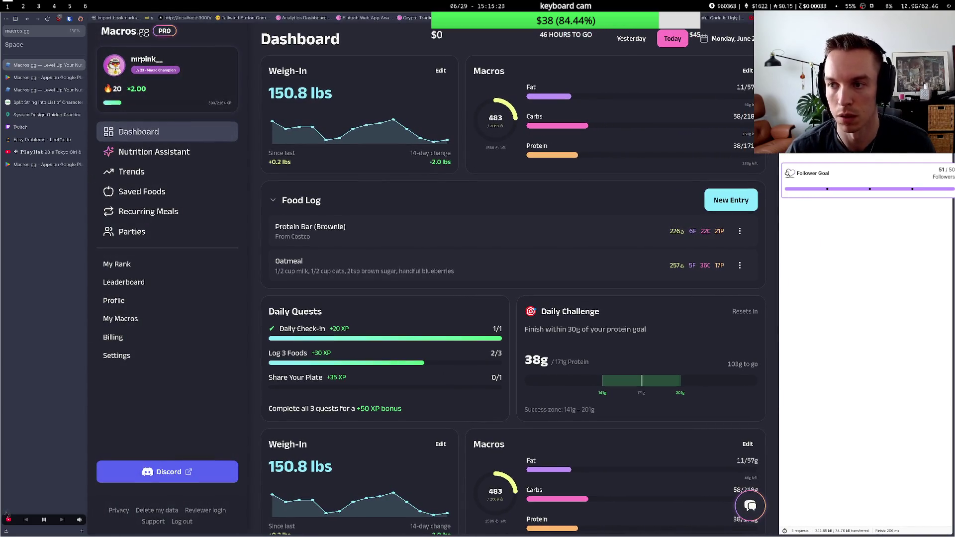
key(F12)
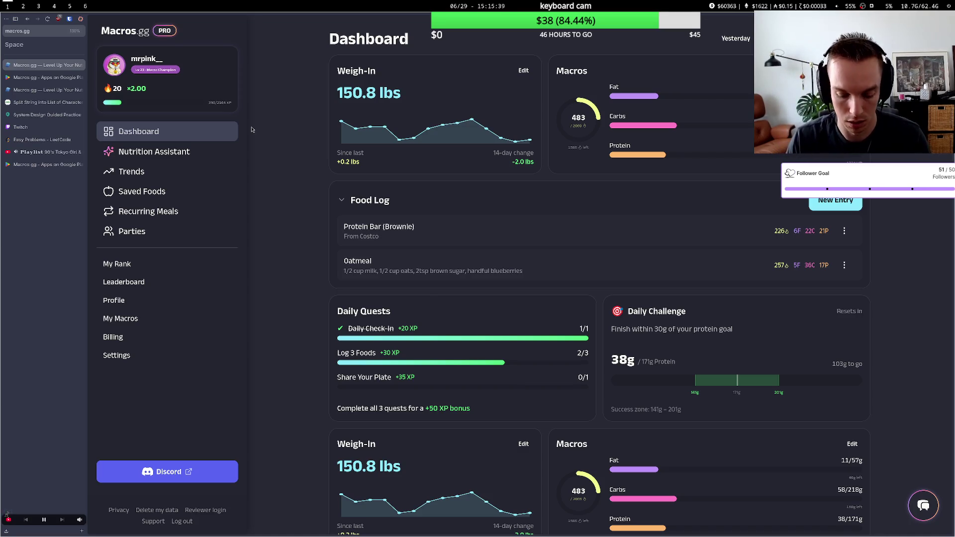
- Open capacitorjs.com in a new tab
key(ctrl+t)
text(capac)
key(Return)
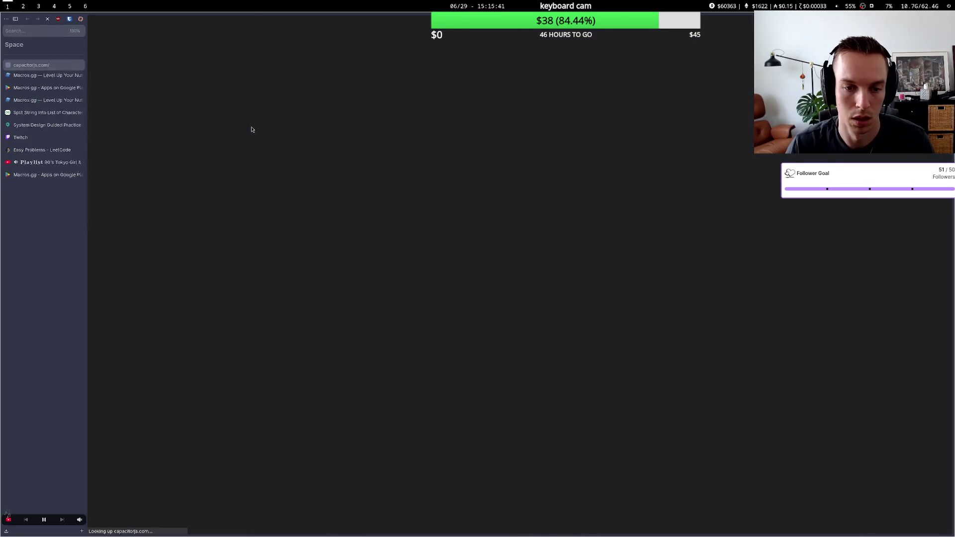
- Skim the Capacitor homepage's getting-started steps and return to the hero section
scroll(252, 129, down, 5)
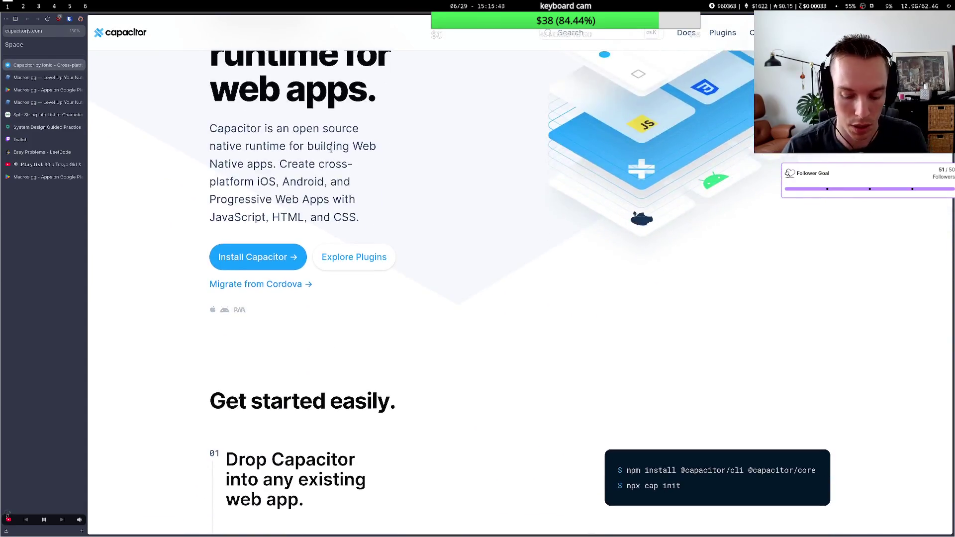
scroll(331, 149, down, 3)
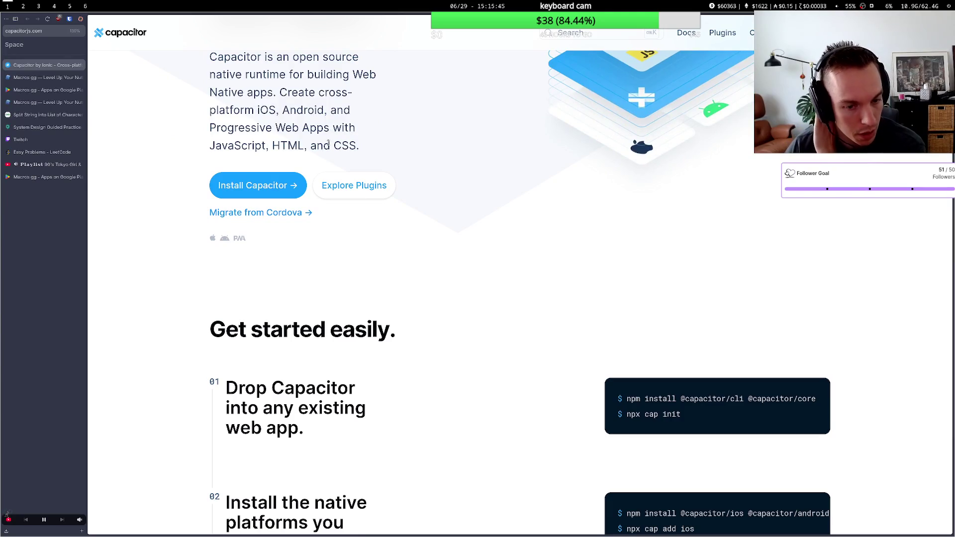
scroll(326, 146, up, 5)
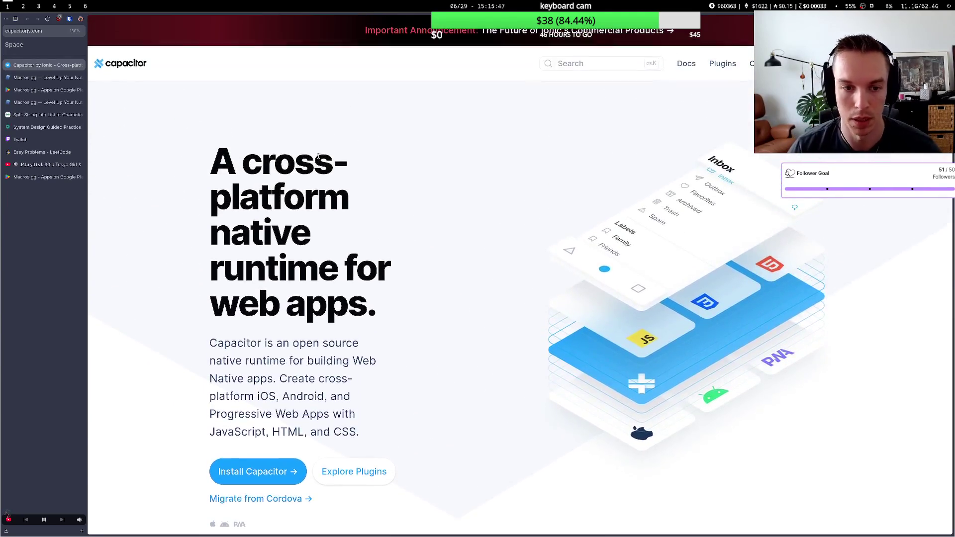
scroll(347, 231, down, 10)
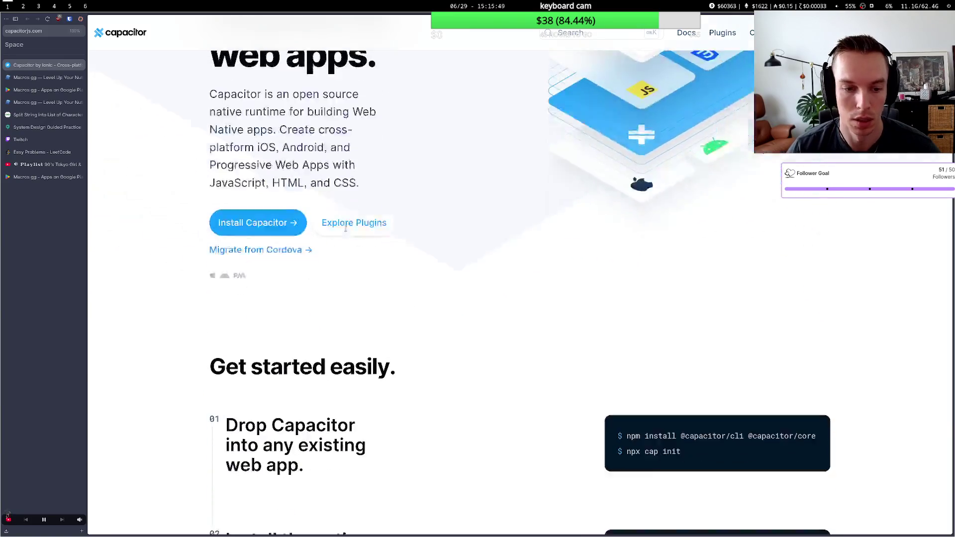
scroll(345, 228, down, 15)
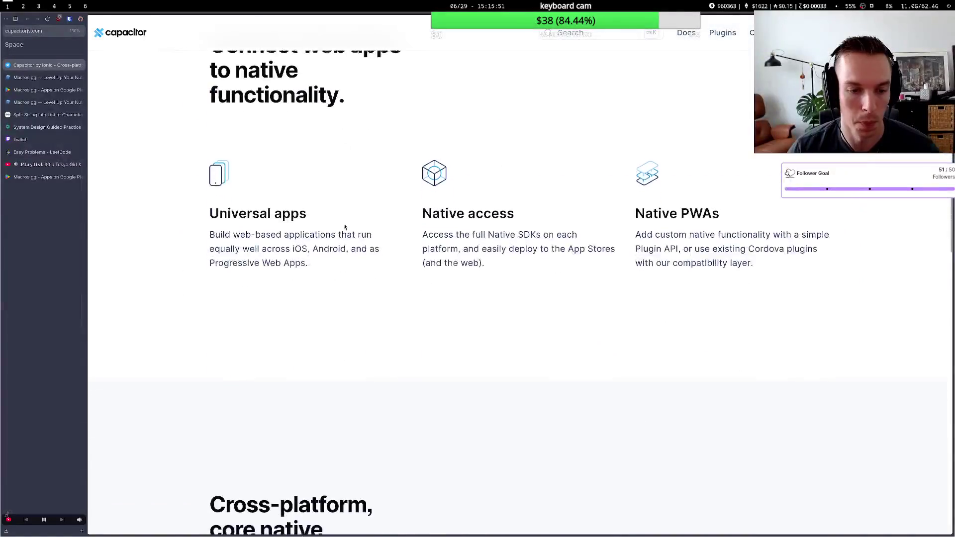
scroll(344, 226, up, 20)
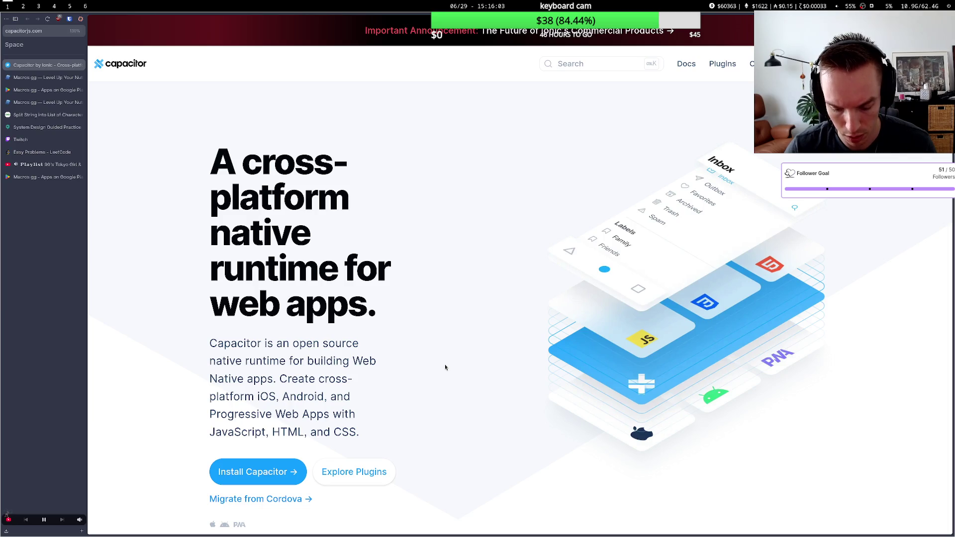
key(ctrl+t)
- Open flutter.dev, skim its homepage sections, and close the Flutter tab
text(flutter.dev/)
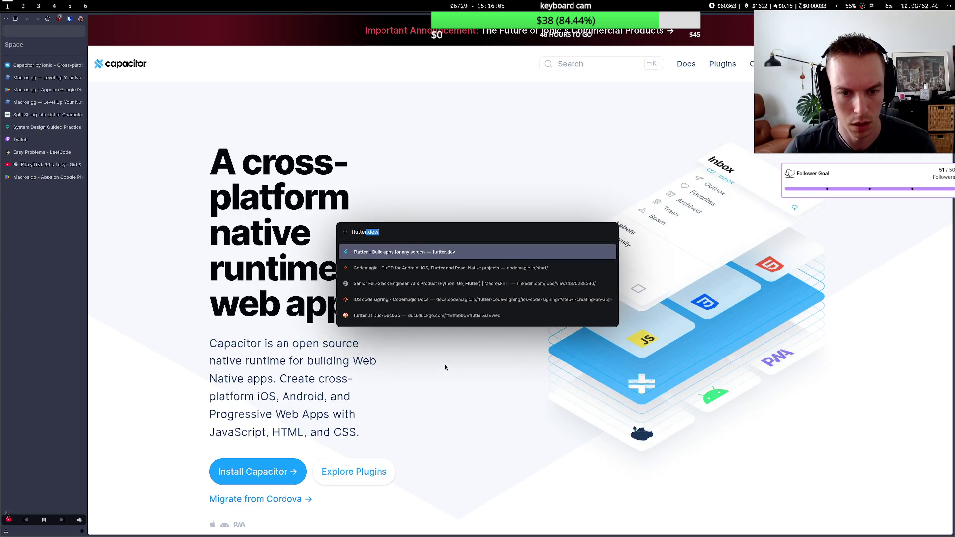
key(Return)
scroll(413, 305, down, 3)
scroll(413, 306, up, 1)
scroll(413, 305, down, 10)
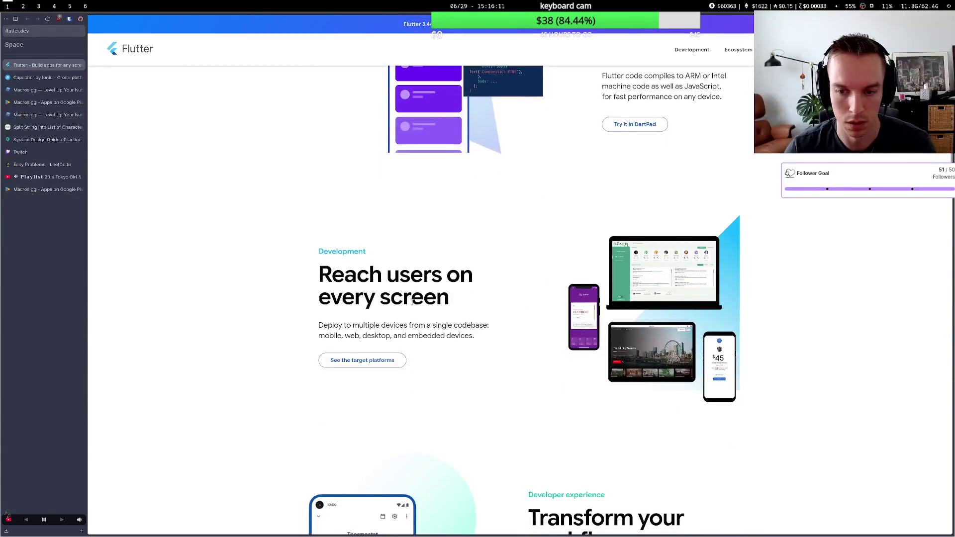
scroll(413, 305, up, 3)
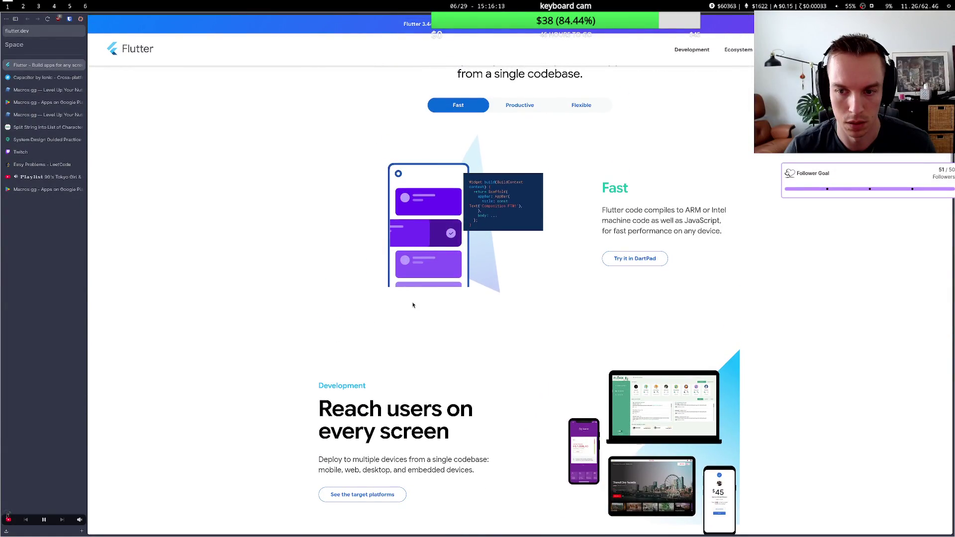
scroll(413, 305, down, 12)
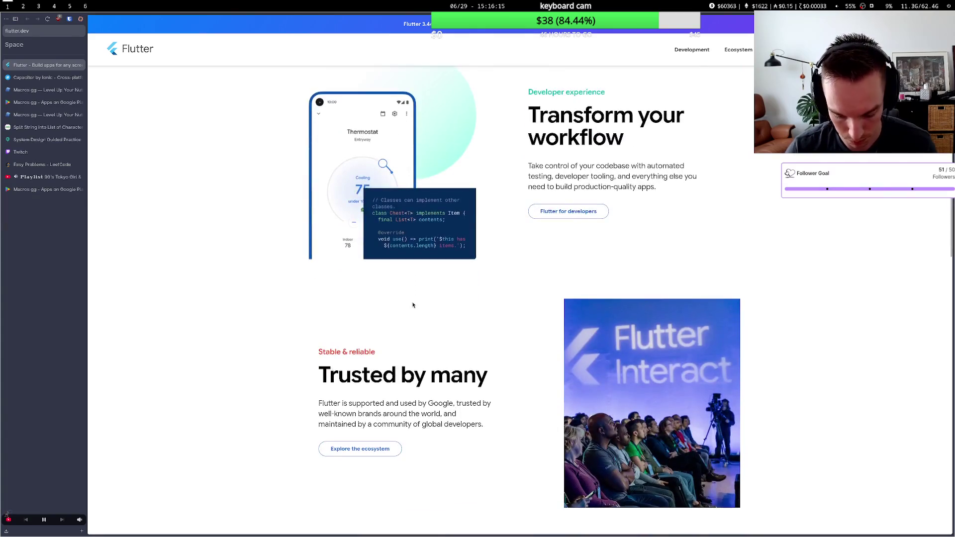
key(ctrl+w)
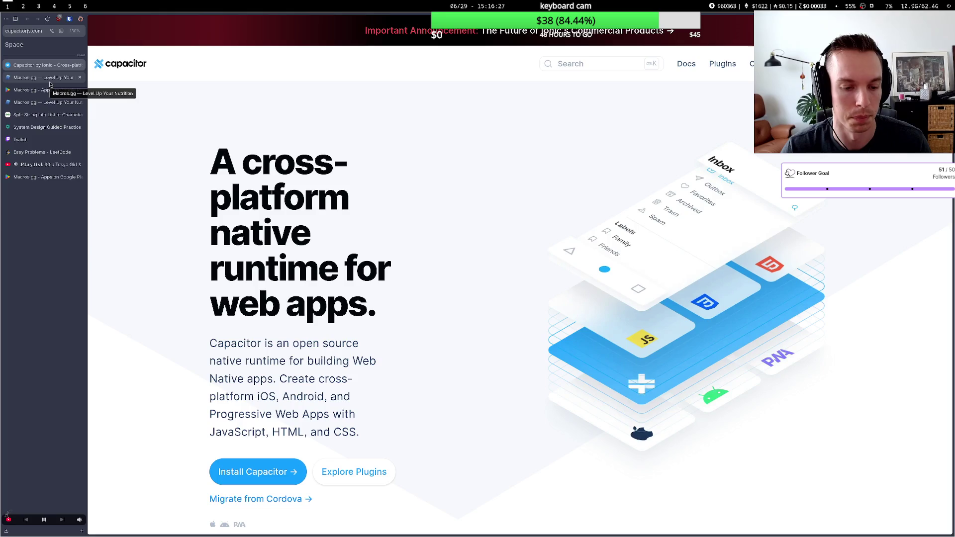
- Highlight the Capacitor hero headline, then start a new-tab address box
mouse_move(205, 163)
mouse_down()
mouse_move(378, 314)
mouse_move(286, 311)
mouse_move(177, 218)
mouse_up()
click(379, 317)
click(229, 193)
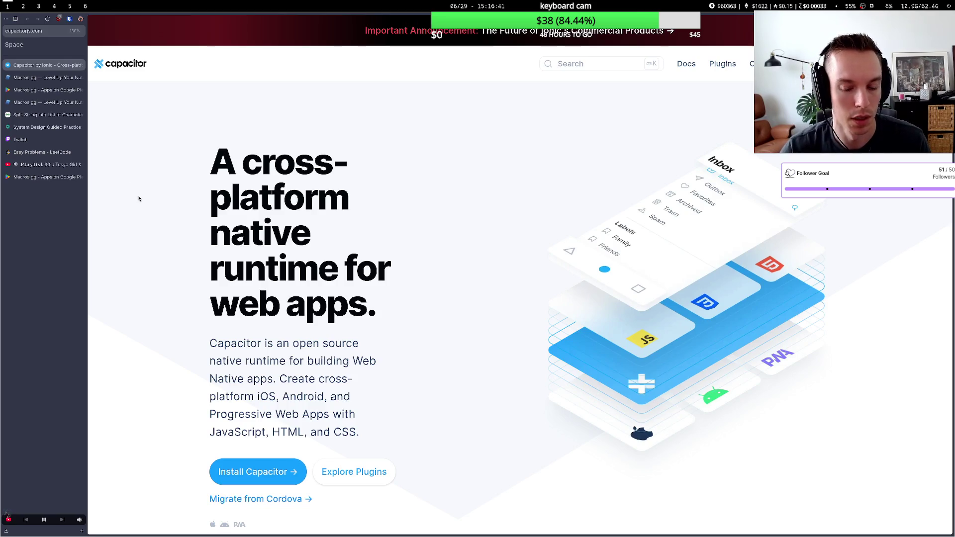
key(ctrl+t)
- Load myfitnesspal.com and highlight the calories summary and goal figures
text(myfitnesspal.com/)
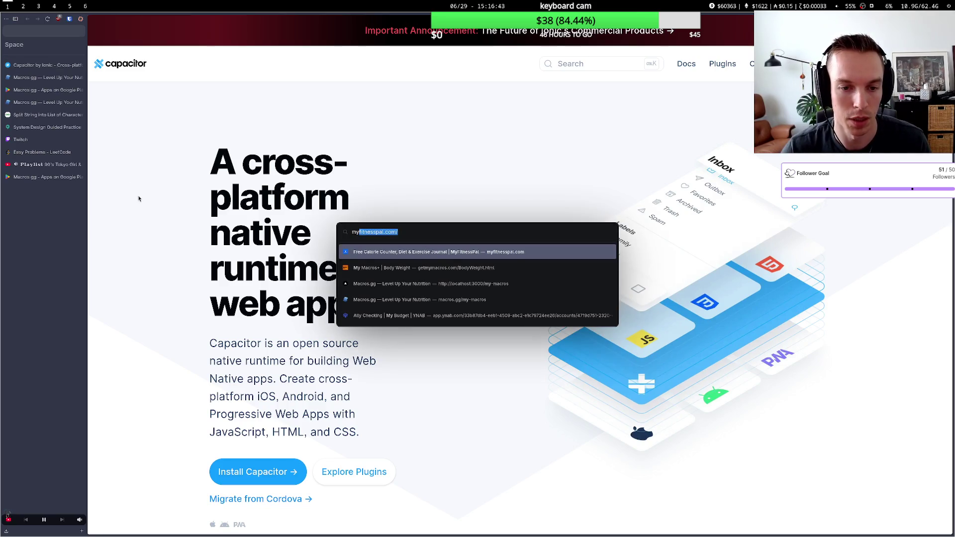
key(Return)
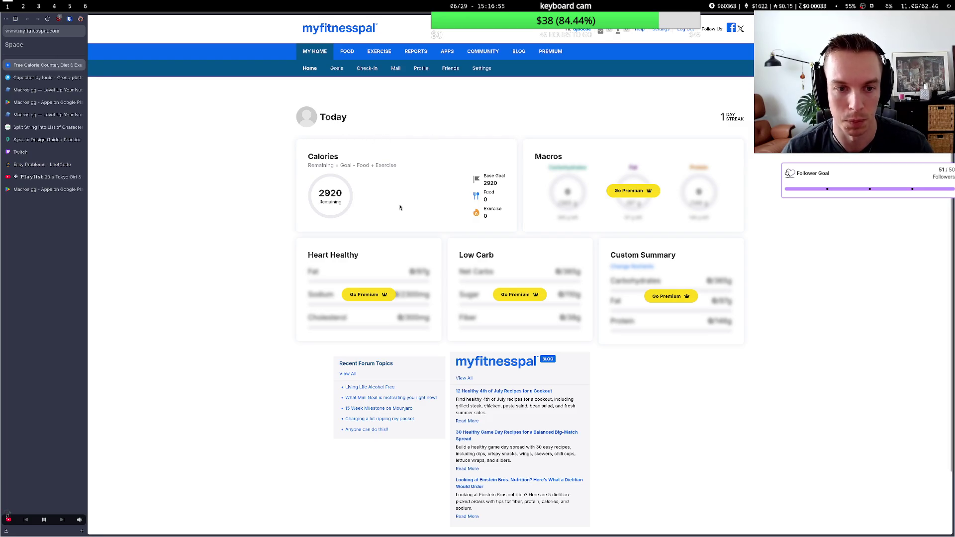
drag(315, 165, 402, 182)
click(402, 183)
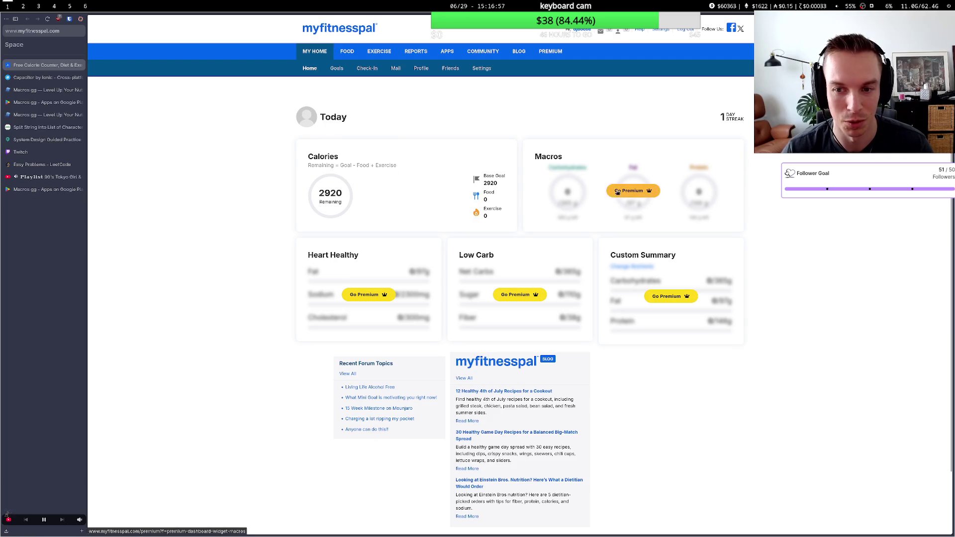
drag(555, 158, 552, 167)
click(549, 169)
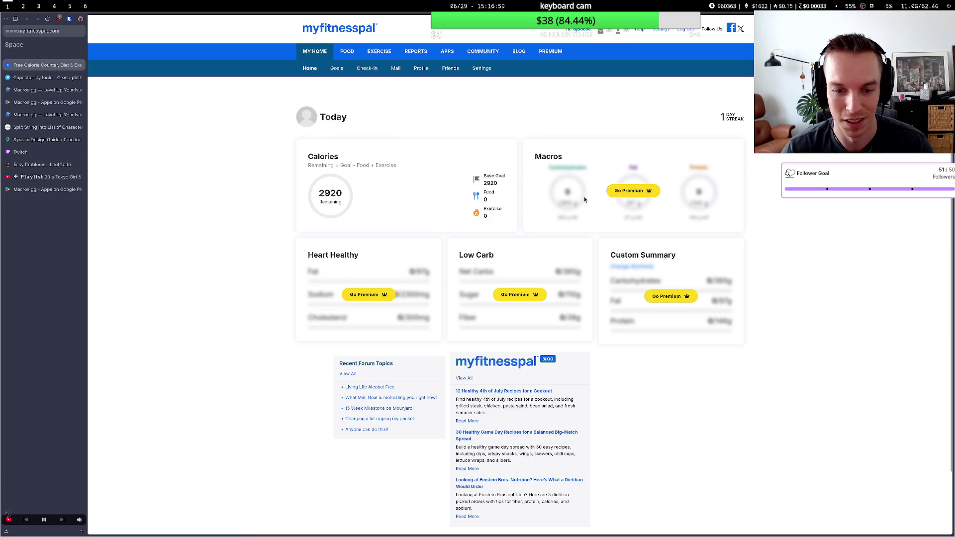
- Zoom the MyFitnessPal dashboard to 140% and highlight the calories card figures
key(ctrl+plus)
key(ctrl+plus)
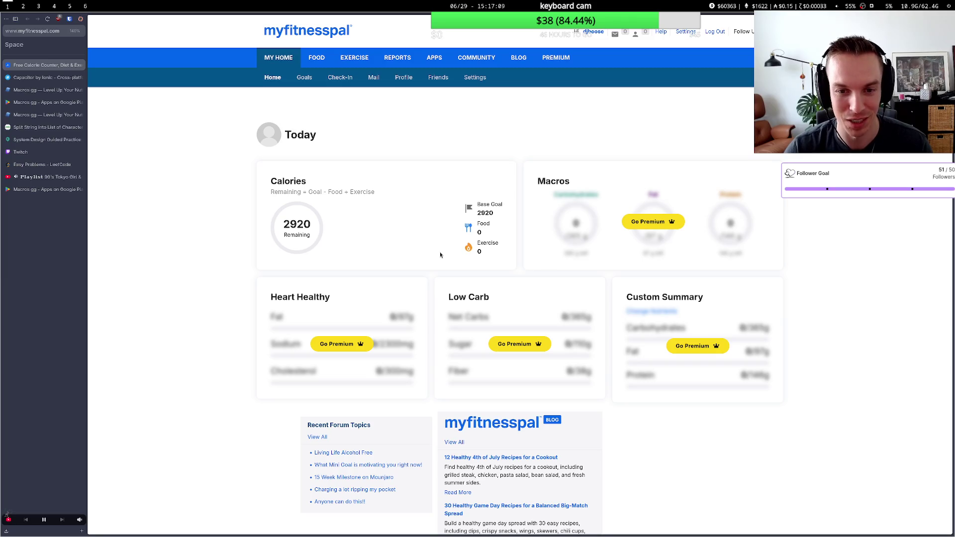
drag(285, 182, 508, 259)
scroll(671, 372, down, 3)
scroll(671, 372, up, 3)
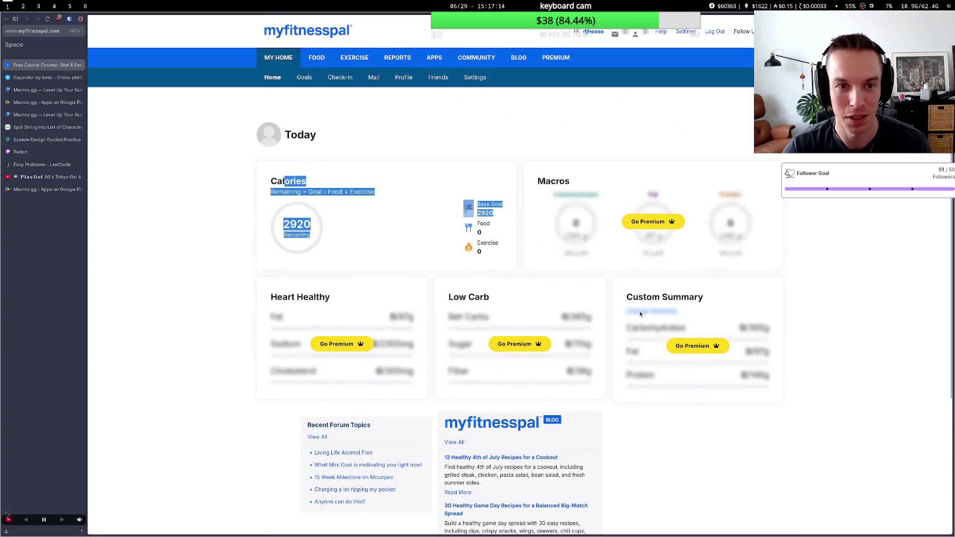
click(346, 116)
click(302, 79)
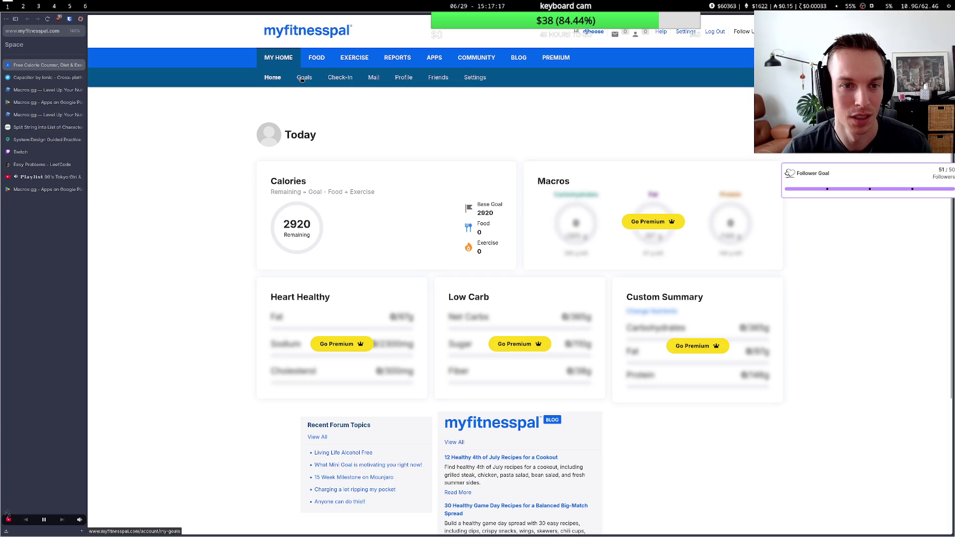
- Browse MyFitnessPal's Check-In, Mail, Profile, Exercise, Food, Apps and Community pages, then close the tab
click(341, 80)
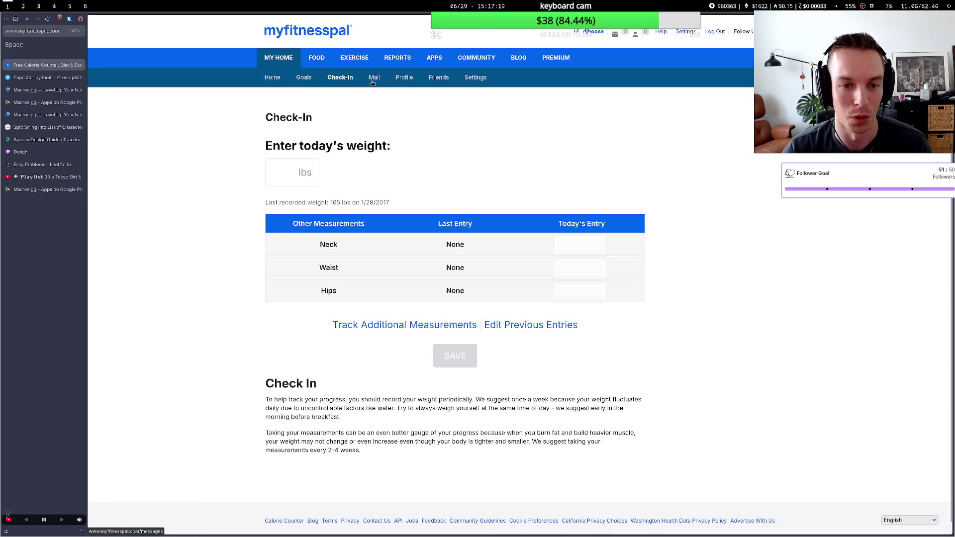
click(383, 81)
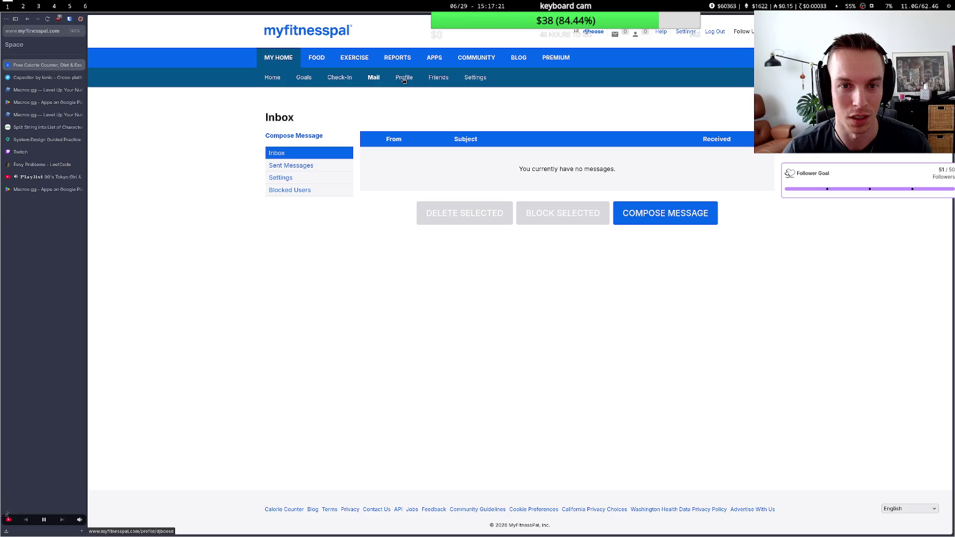
click(404, 79)
click(349, 65)
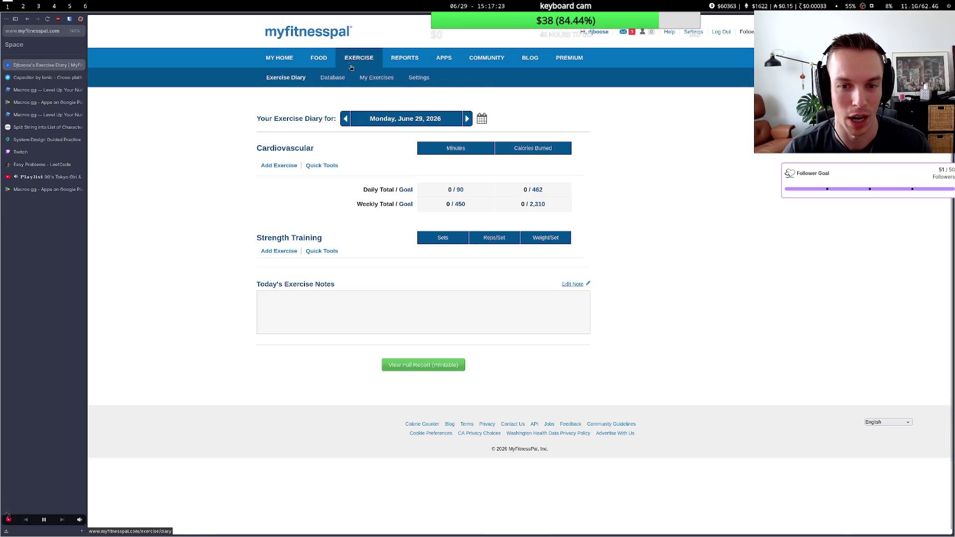
click(321, 58)
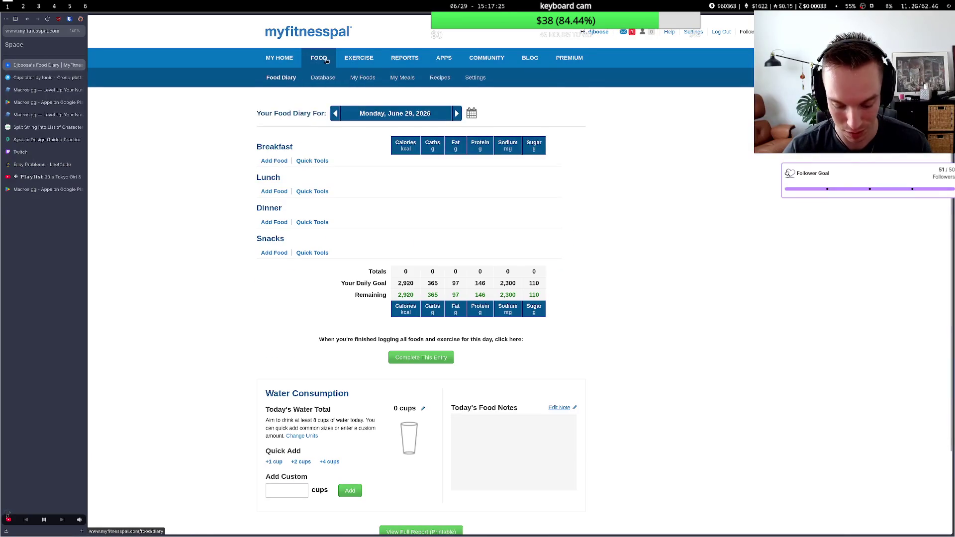
click(436, 59)
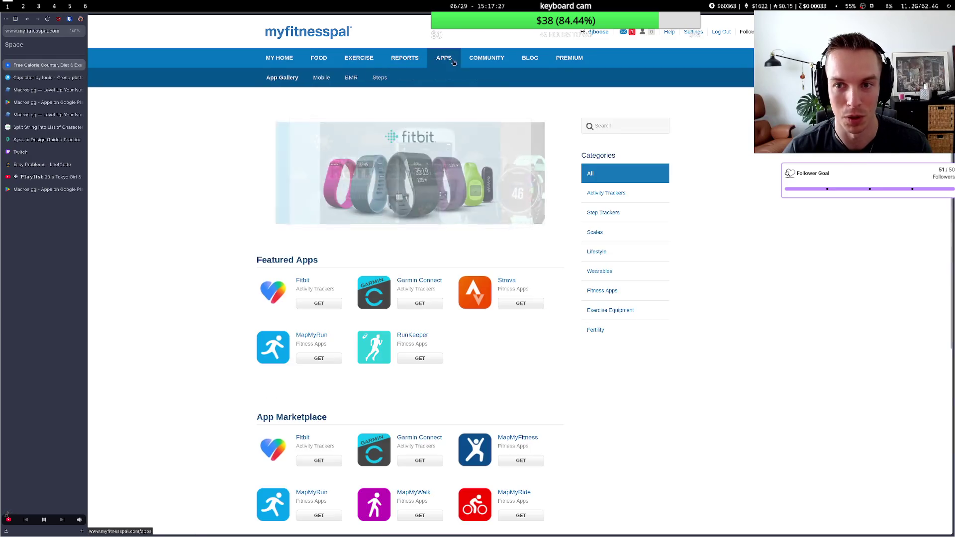
click(445, 62)
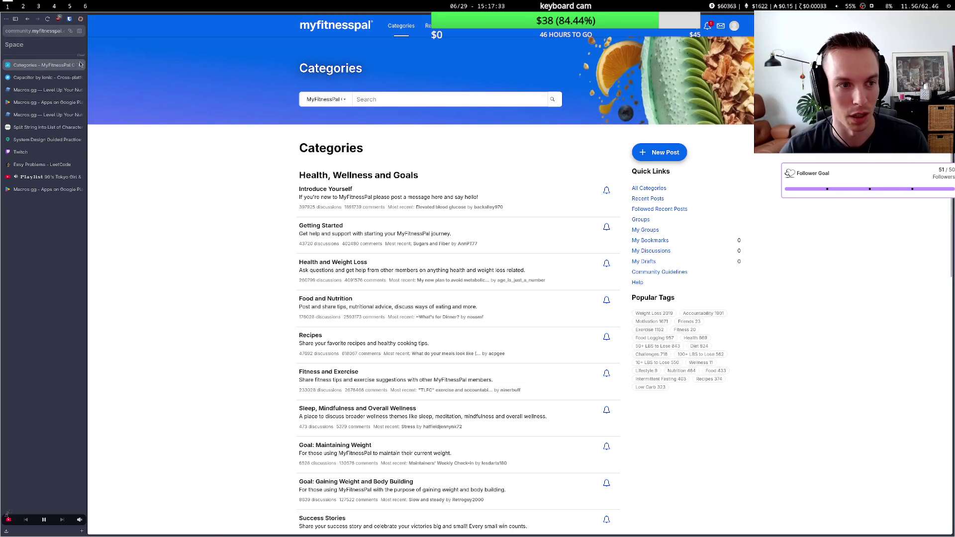
click(81, 66)
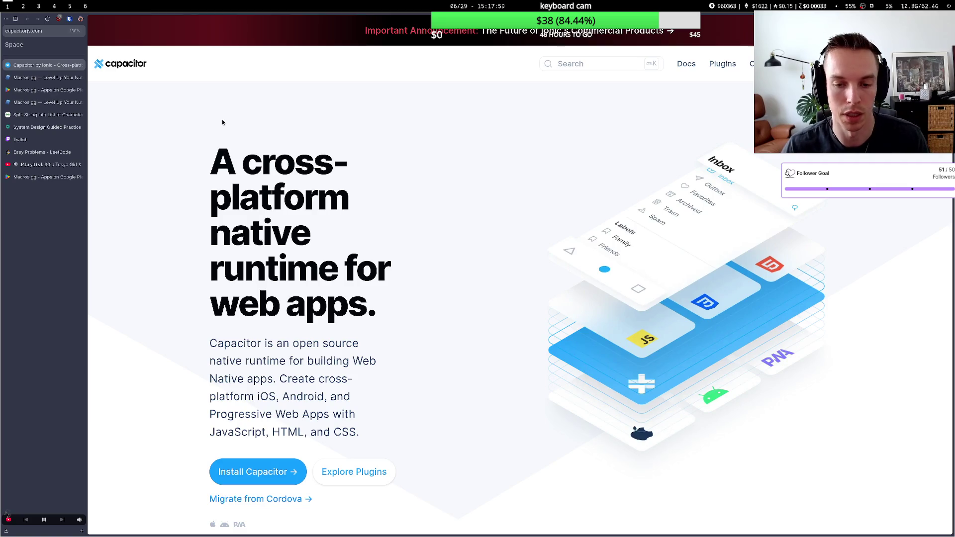
- Open macrosfirst.com in a new tab, correcting the mistyped addresses along the way
key(ctrl+t)
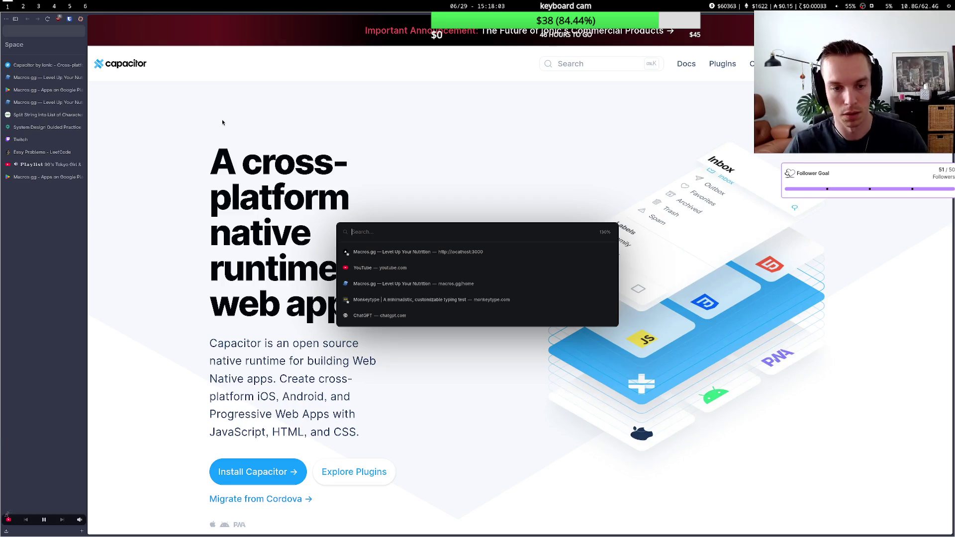
text(cu)
key(BackSpace)
key(BackSpace)
text(rono)
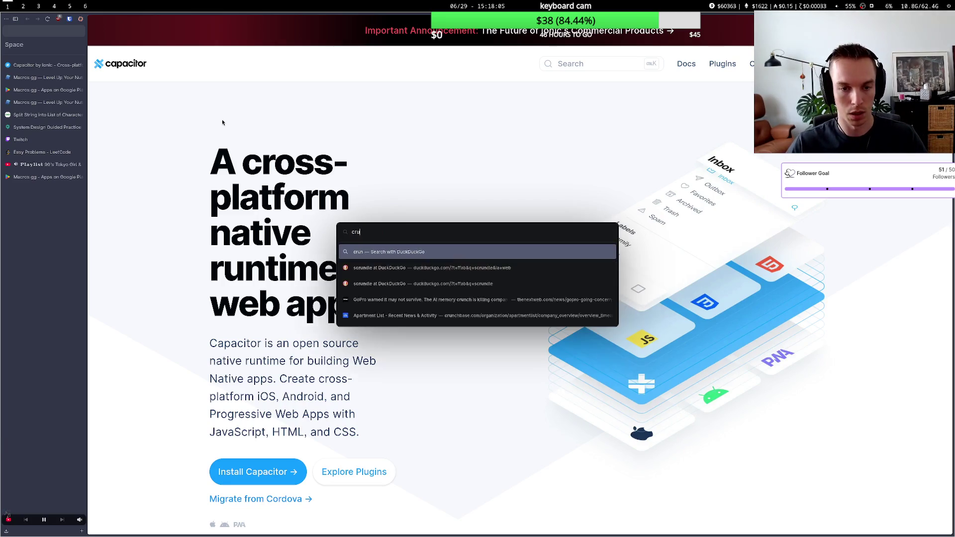
key(BackSpace)
key(BackSpace)
key(BackSpace)
text(mabro)
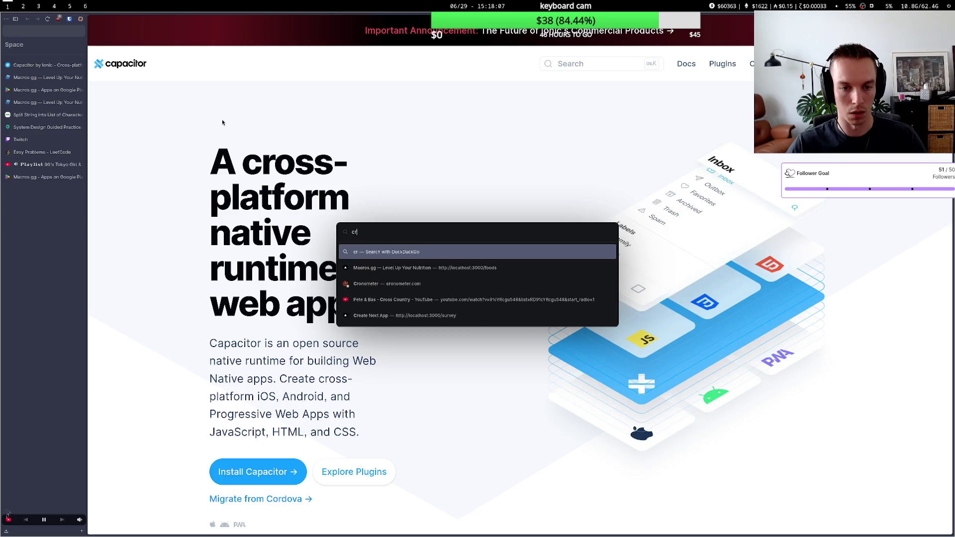
key(BackSpace)
key(BackSpace)
key(BackSpace)
text(cros)
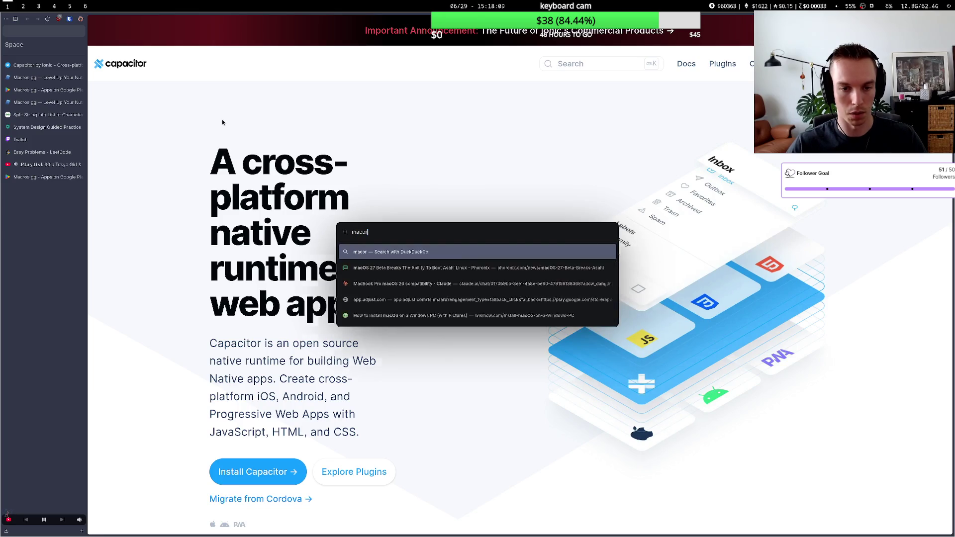
text(fir)
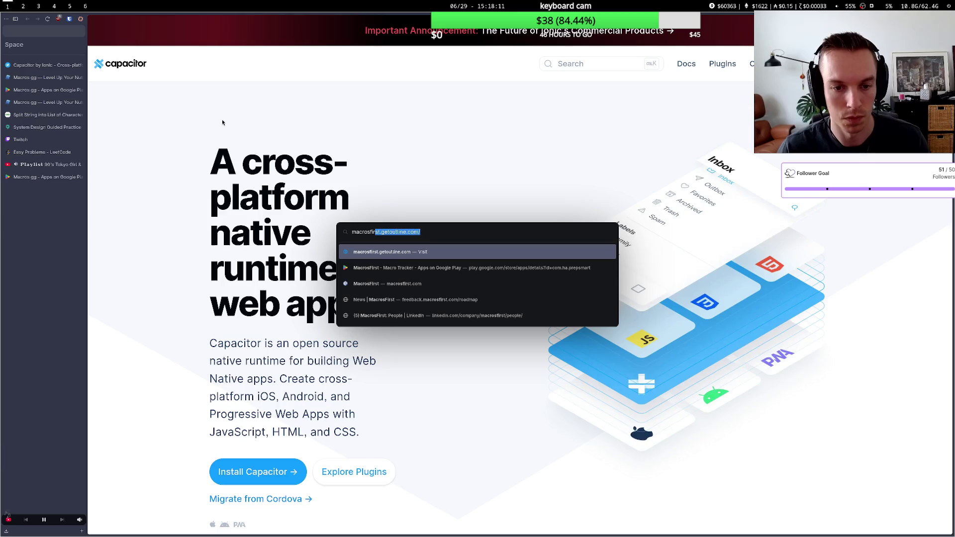
text(st.com)
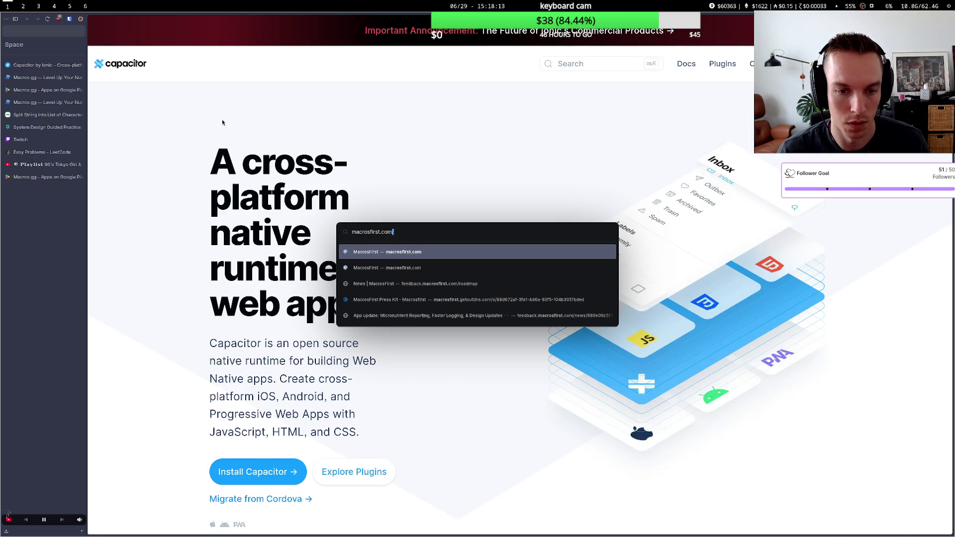
key(Return)
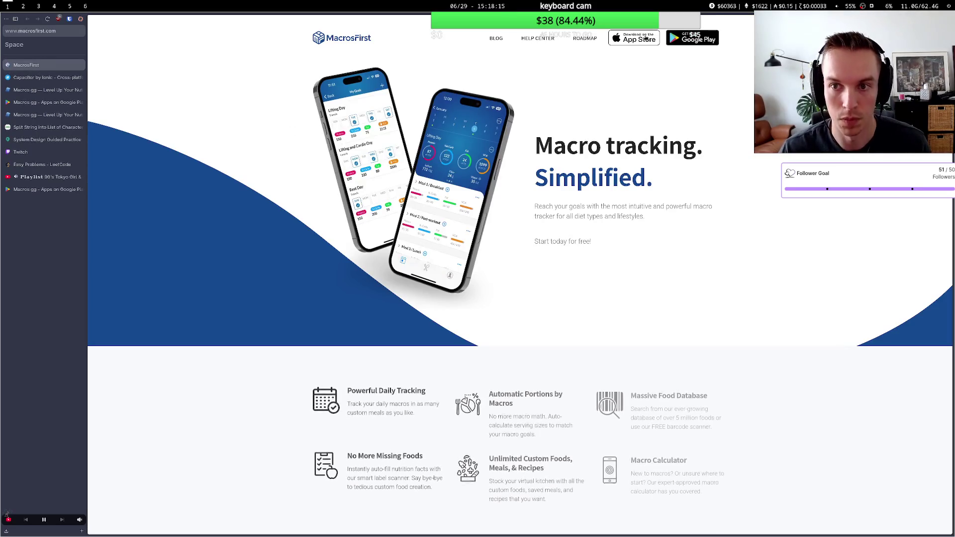
- Scroll the MacrosFirst landing page through its features to the community testimonials, then start a new search
scroll(482, 193, down, 5)
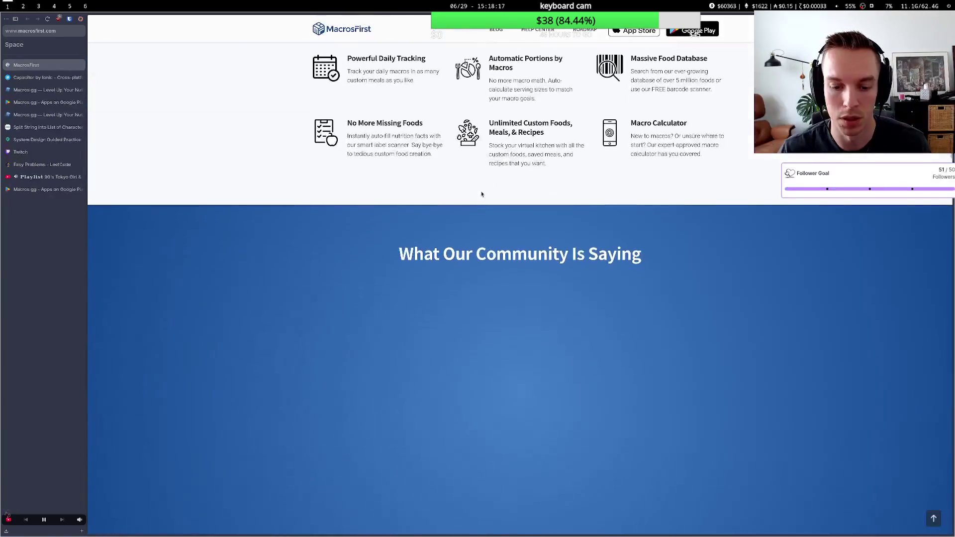
scroll(481, 193, down, 15)
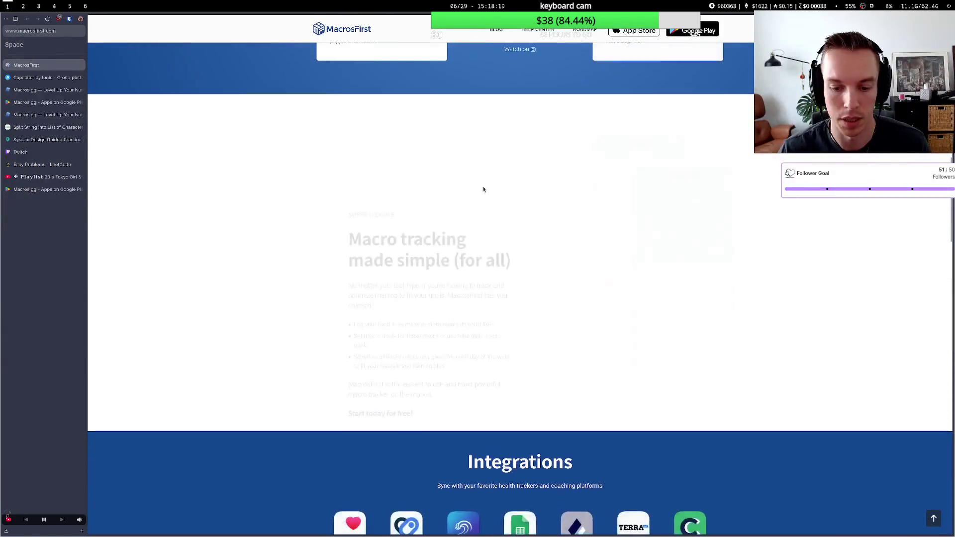
scroll(484, 186, down, 15)
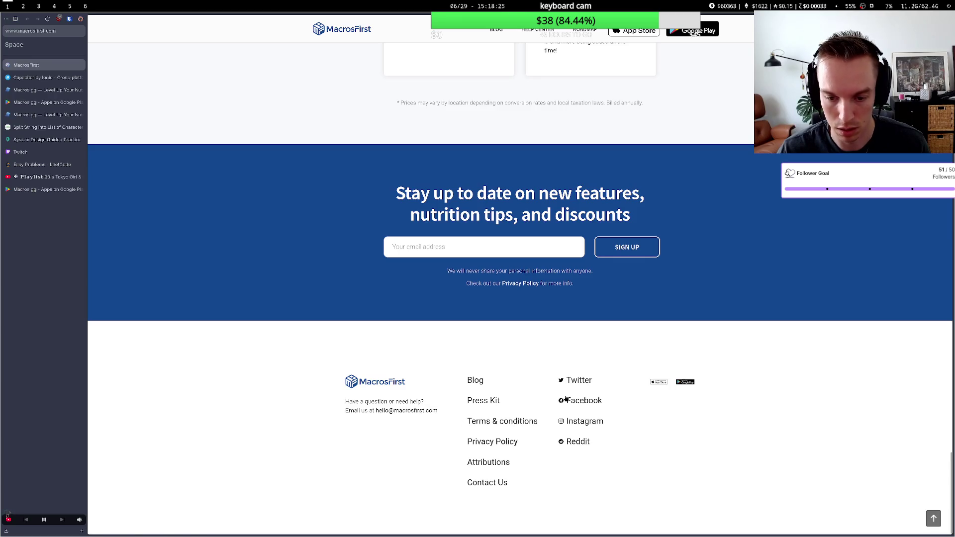
key(Home)
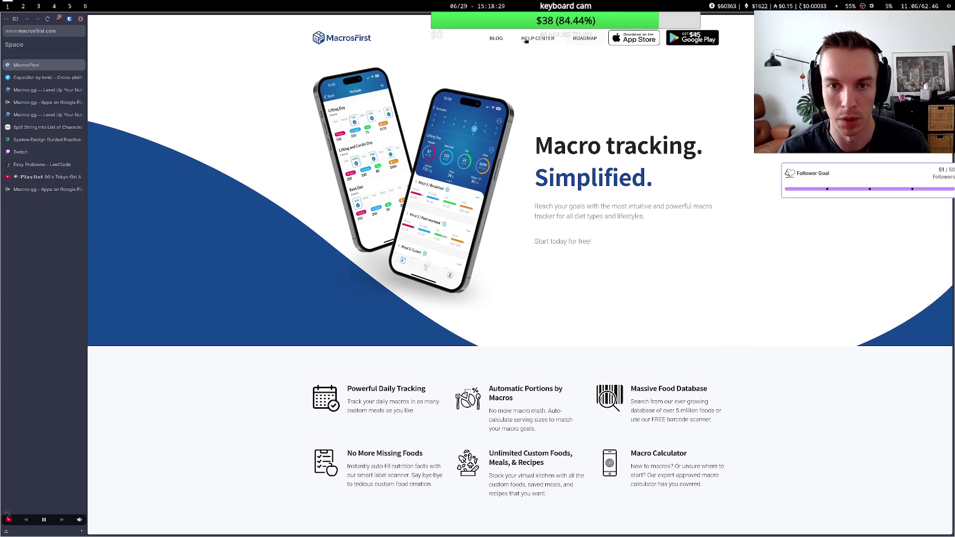
scroll(629, 106, down, 5)
scroll(629, 106, up, 5)
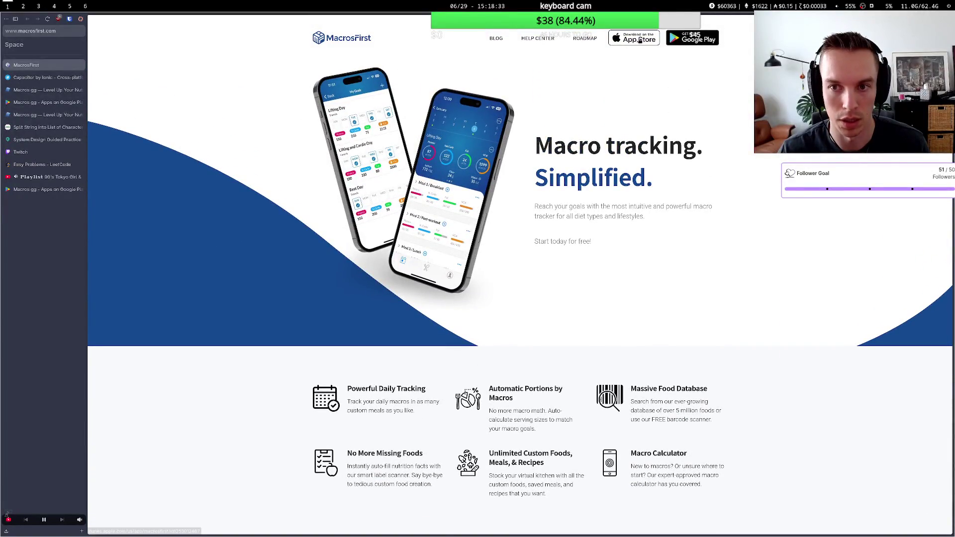
scroll(486, 118, down, 5)
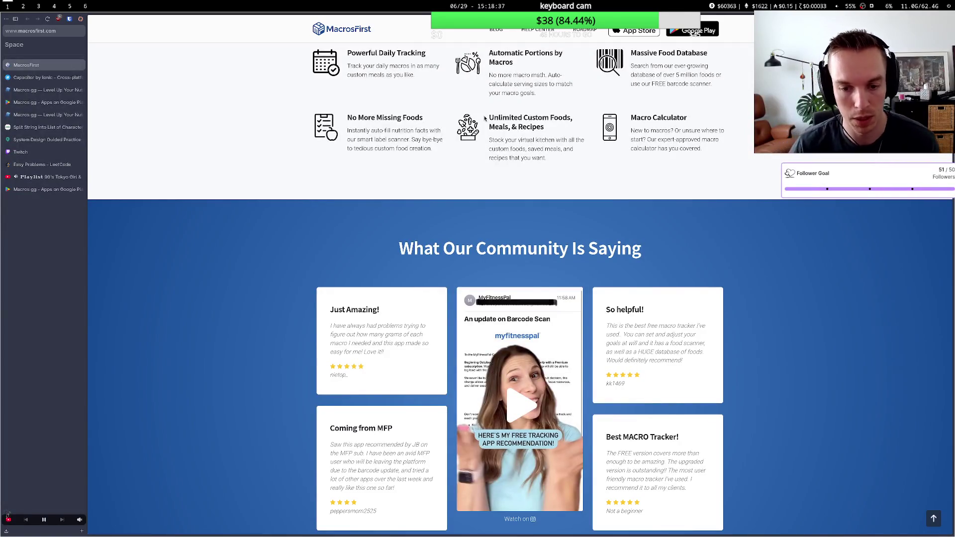
key(ctrl+t)
- Go to cronometer.com and log in with the browser's saved credentials
text(cronometer.com/)
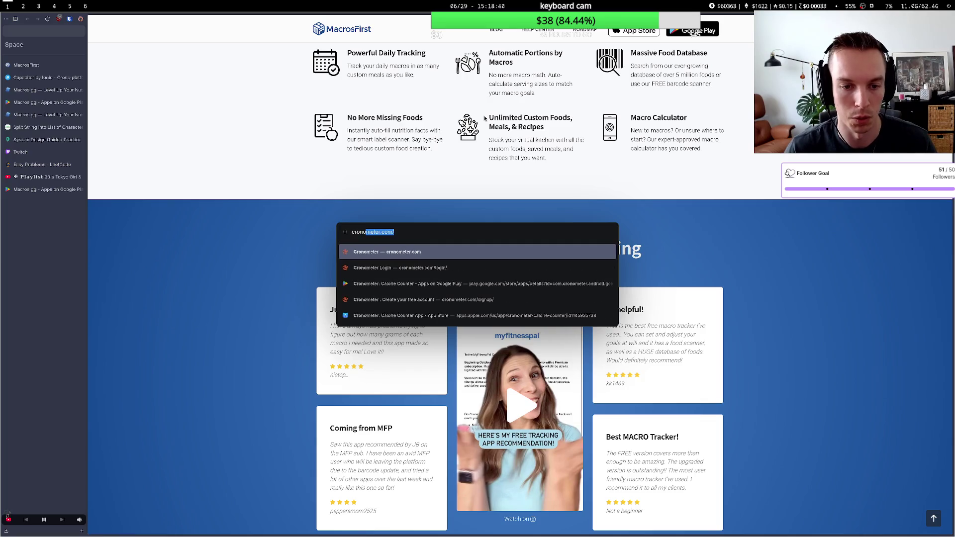
key(Return)
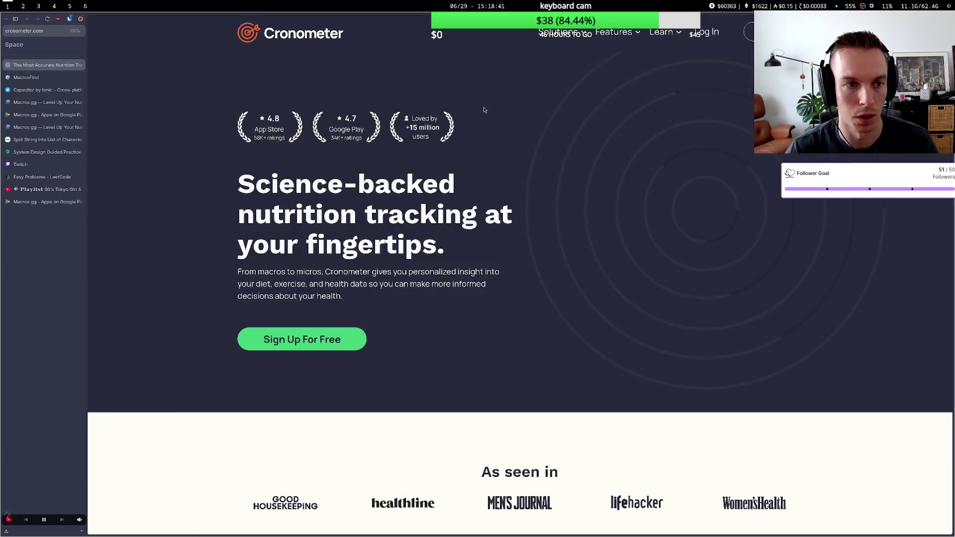
click(707, 32)
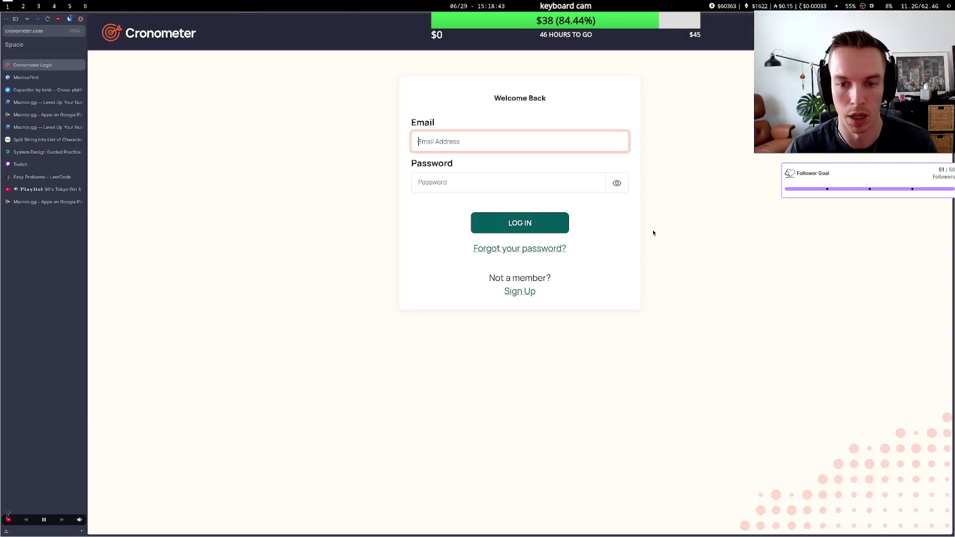
key(ctrl+shift+l)
key(Return)
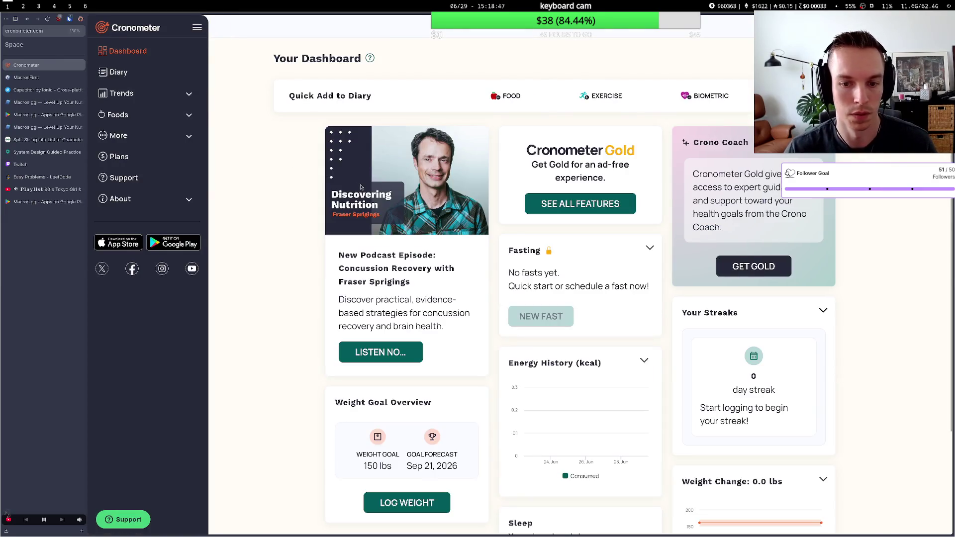
- Browse the Cronometer dashboard, selecting text in the podcast and Fasting cards
scroll(371, 144, down, 2)
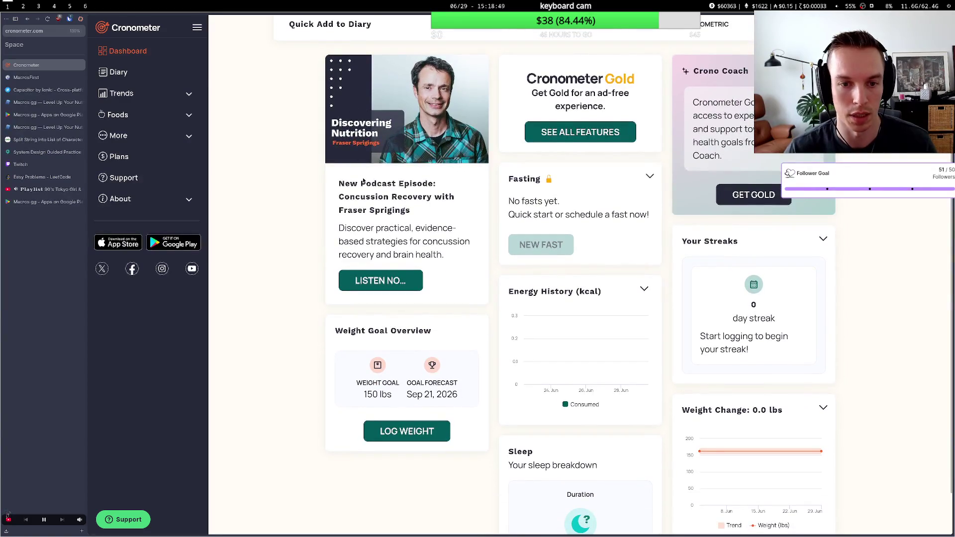
drag(362, 182, 421, 265)
drag(553, 93, 597, 107)
drag(514, 179, 558, 202)
scroll(545, 152, up, 2)
drag(606, 178, 570, 178)
drag(527, 250, 554, 274)
drag(622, 177, 349, 149)
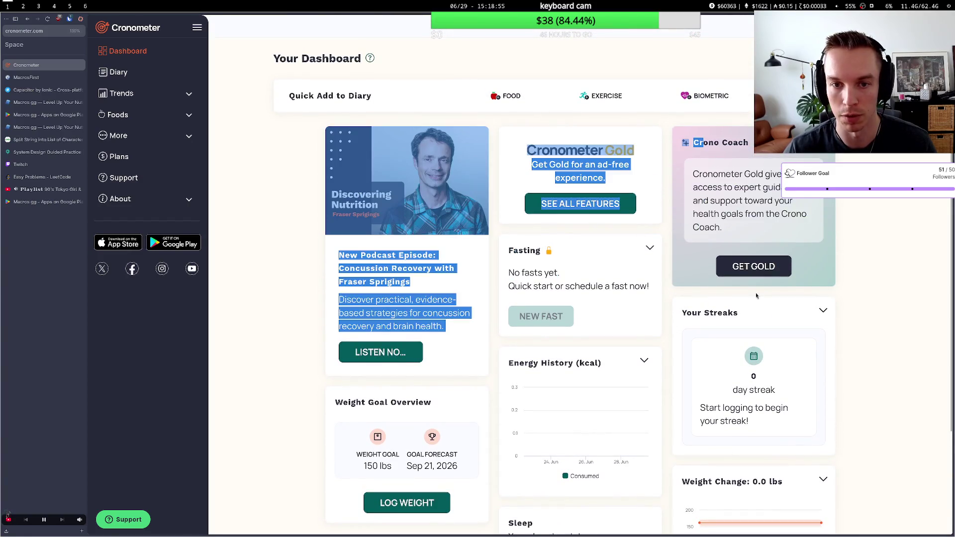
scroll(755, 410, down, 3)
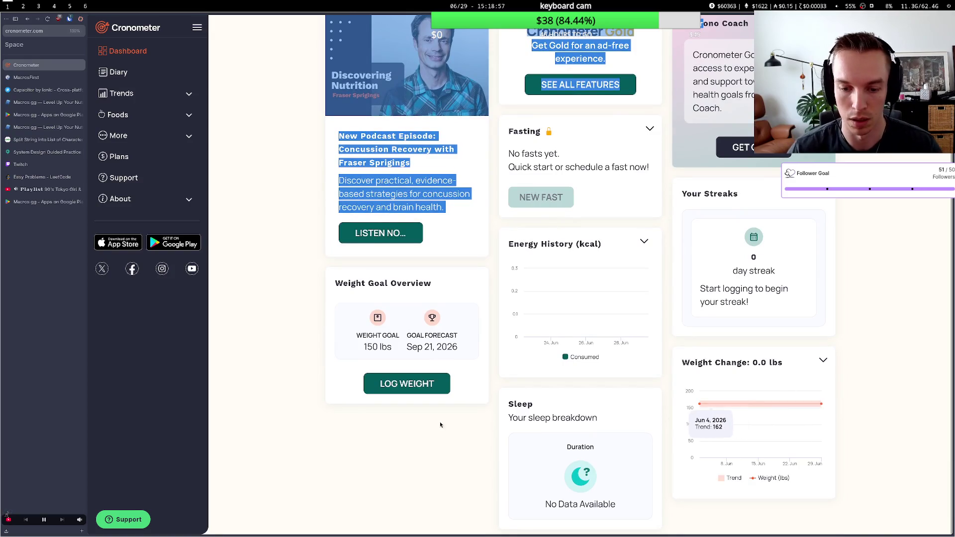
click(311, 390)
scroll(211, 153, up, 3)
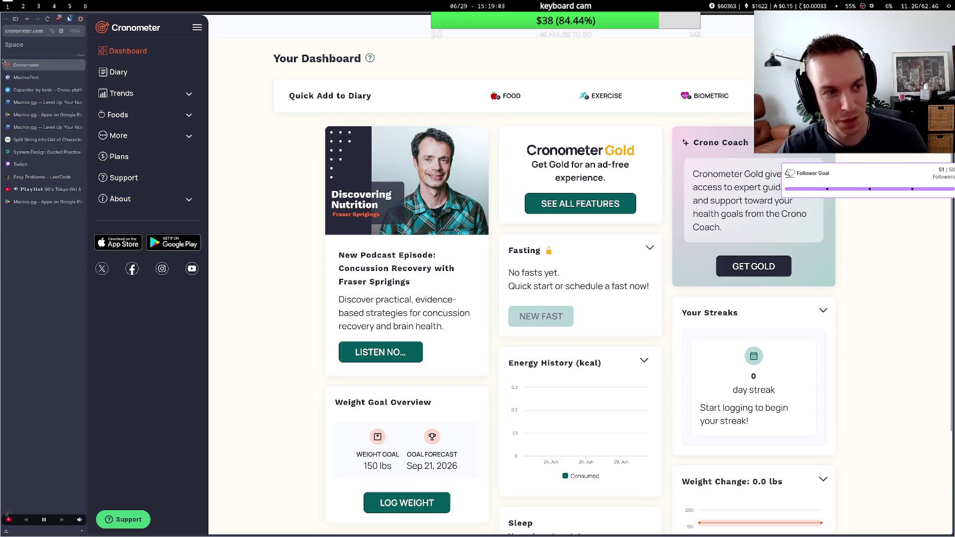
click(44, 89)
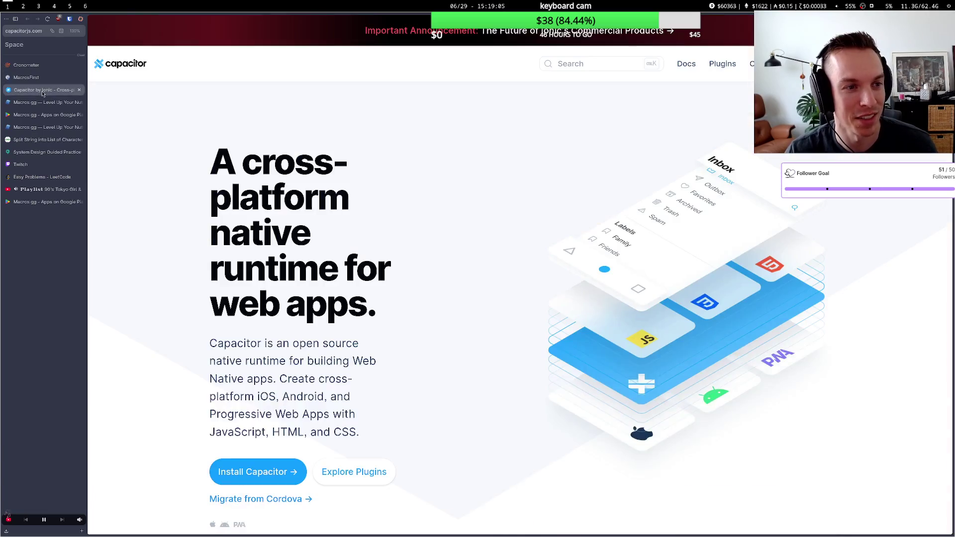
- Flip between the MacrosFirst and Cronometer tabs, drag MacrosFirst into its own window, and close Capacitor
click(43, 77)
click(44, 64)
click(44, 77)
mouse_move(44, 77)
mouse_down()
mouse_move(68, 67)
mouse_move(52, 72)
mouse_up()
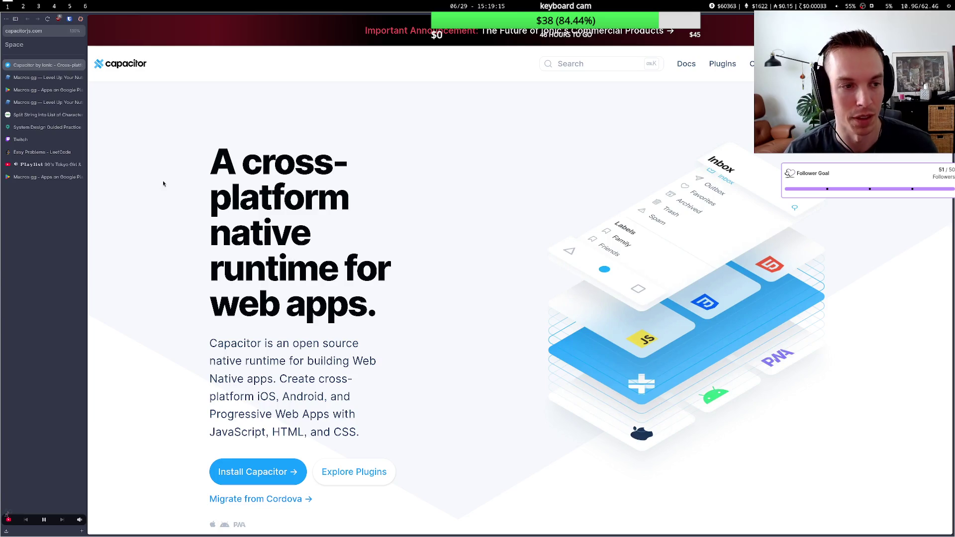
click(79, 64)
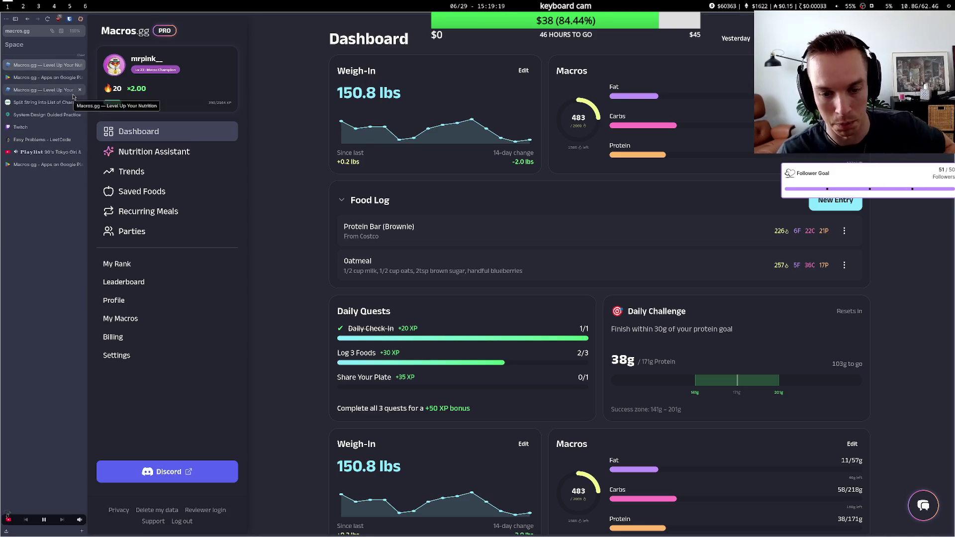
click(25, 78)
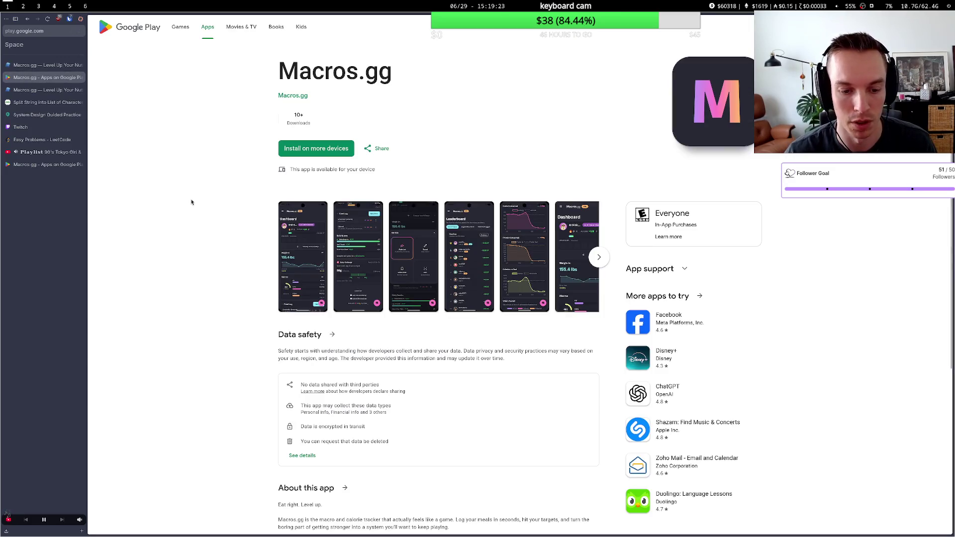
click(63, 67)
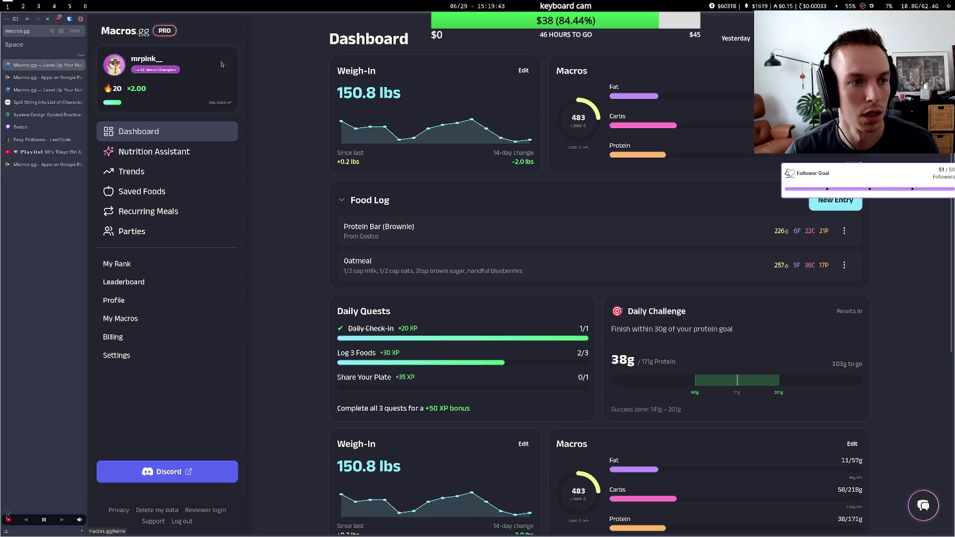
- Log 3 Costco flautas from Saved Foods and dismiss the 21-day streak popup
click(818, 208)
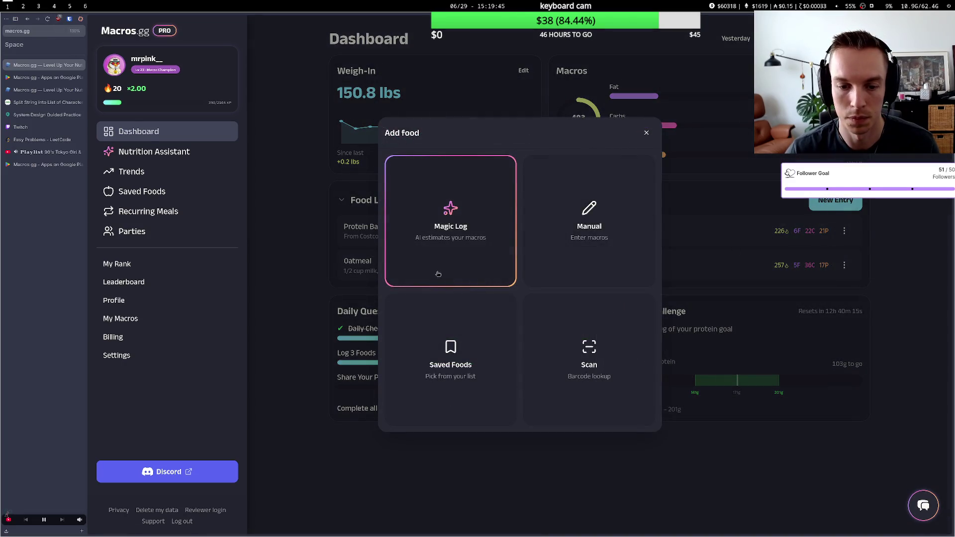
click(482, 390)
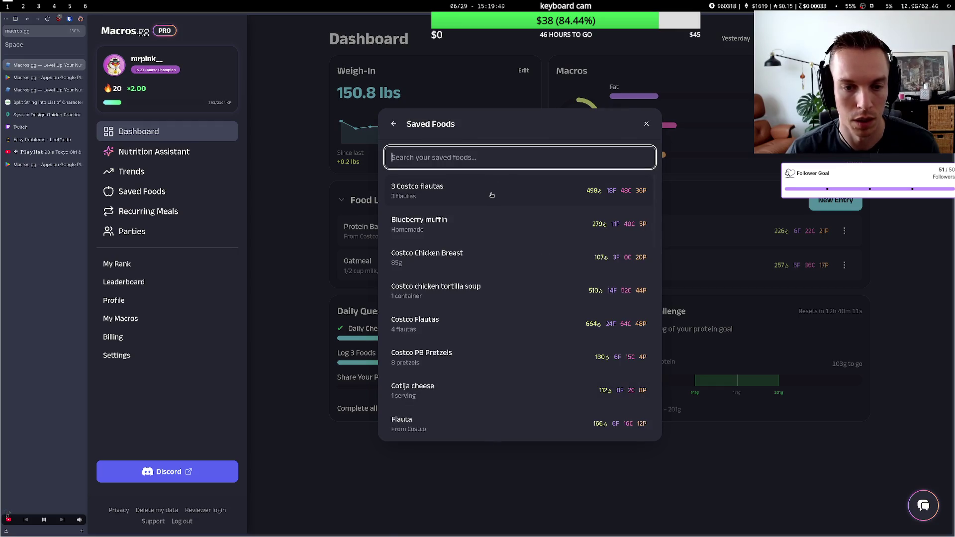
click(491, 195)
click(536, 443)
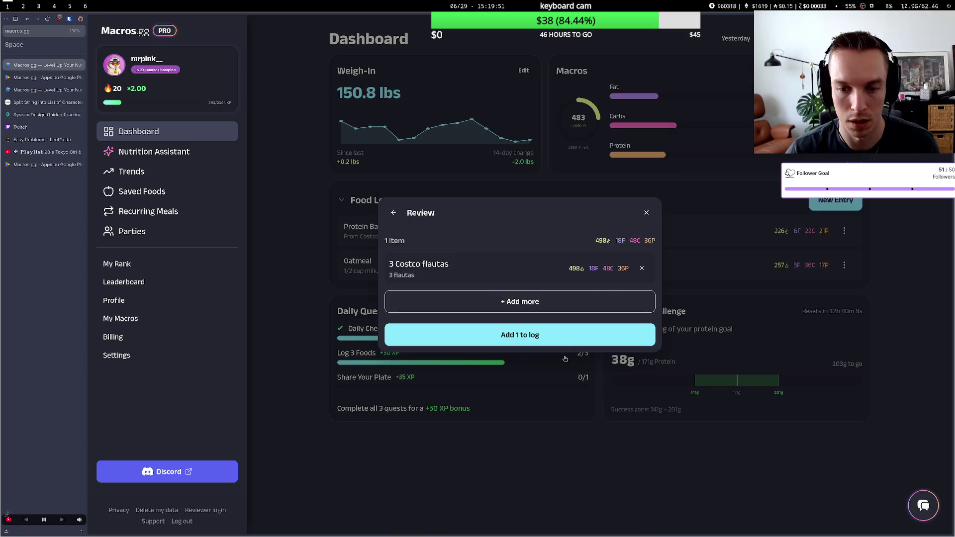
click(567, 335)
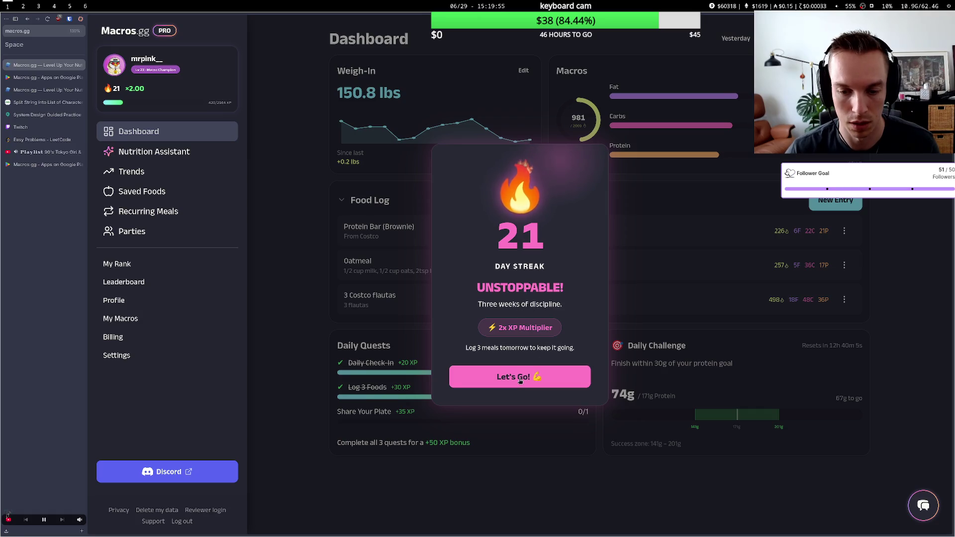
click(540, 384)
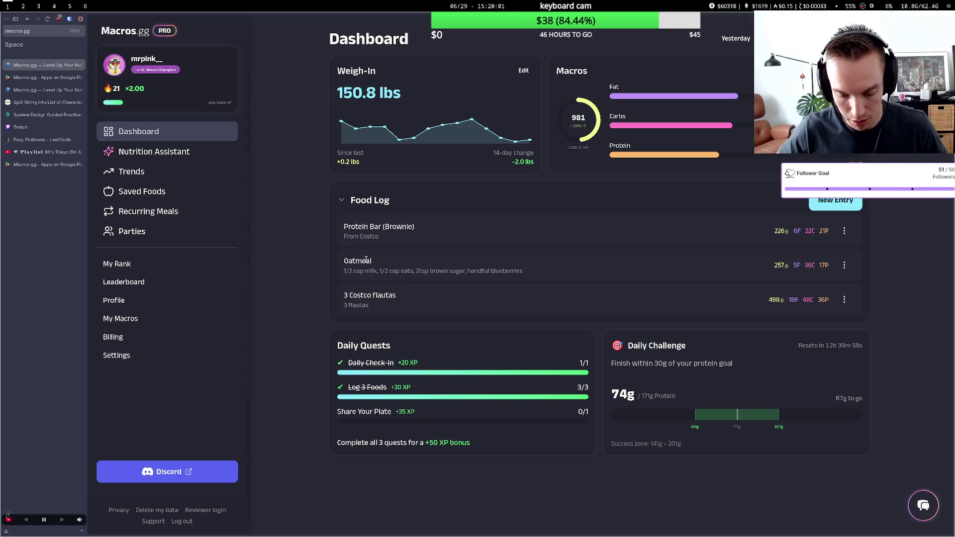
click(53, 78)
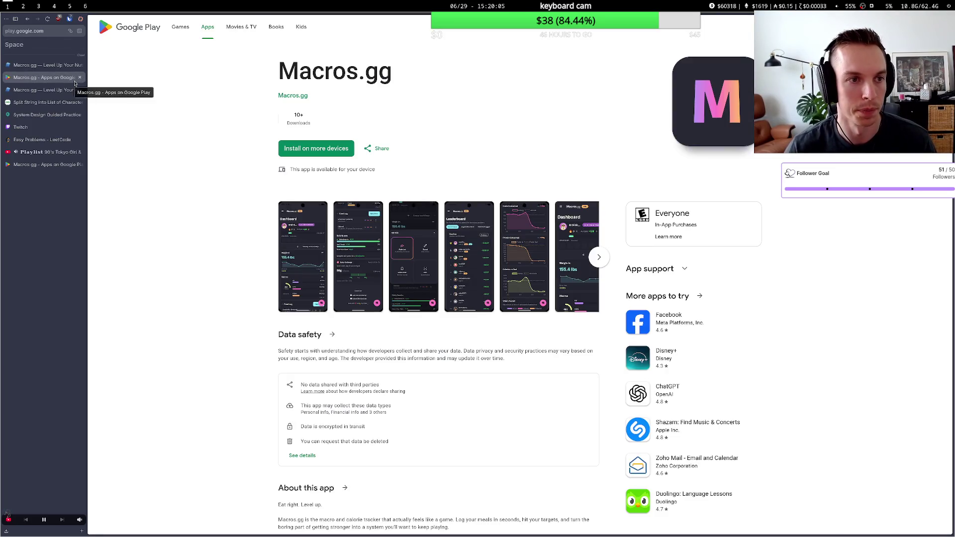
- In the whiteboard workspace, open the fifth New Document (the BE RIGHT BACK board) and hide the file list
key(super+6)
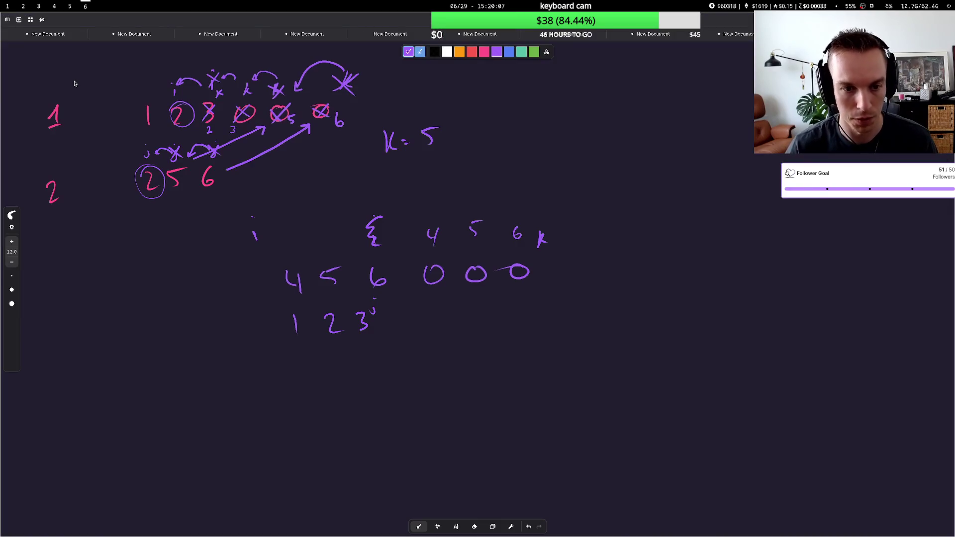
click(62, 37)
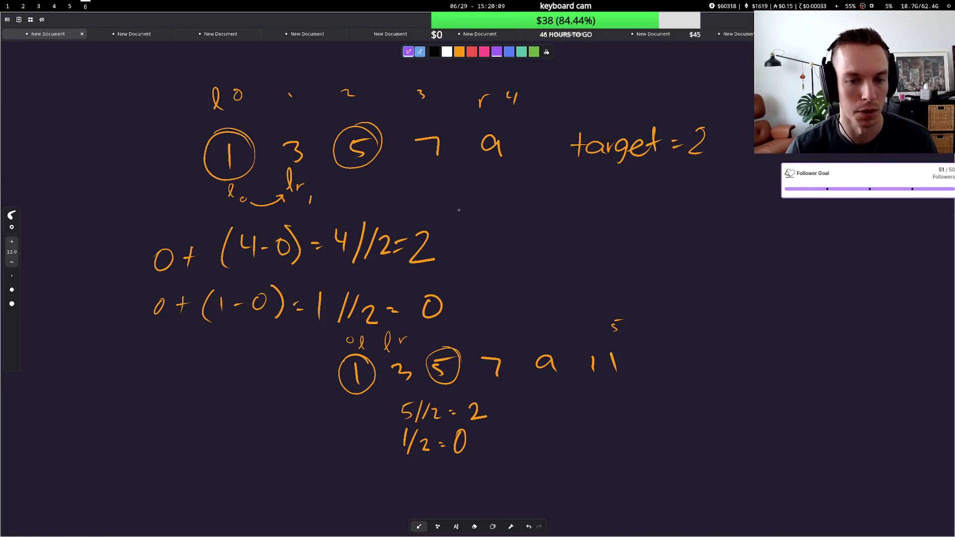
click(8, 19)
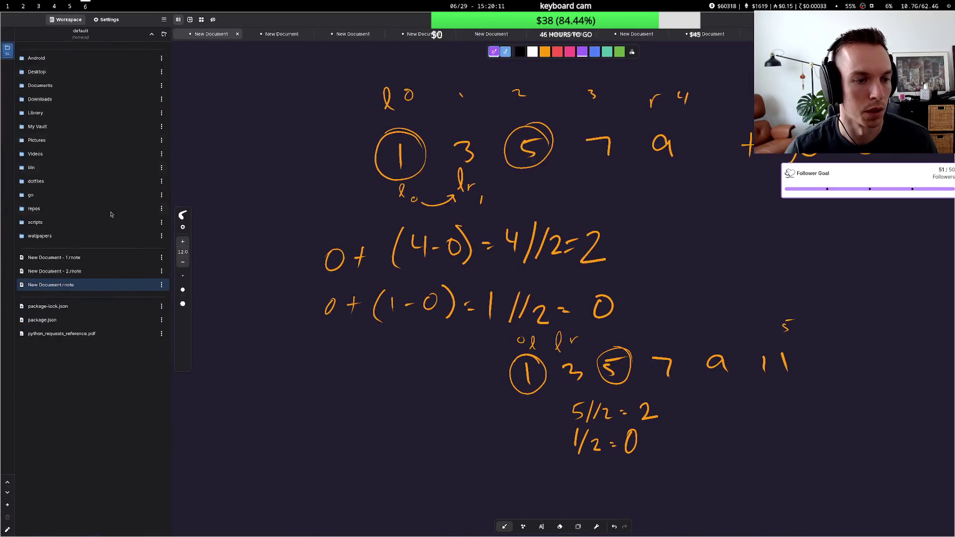
click(89, 283)
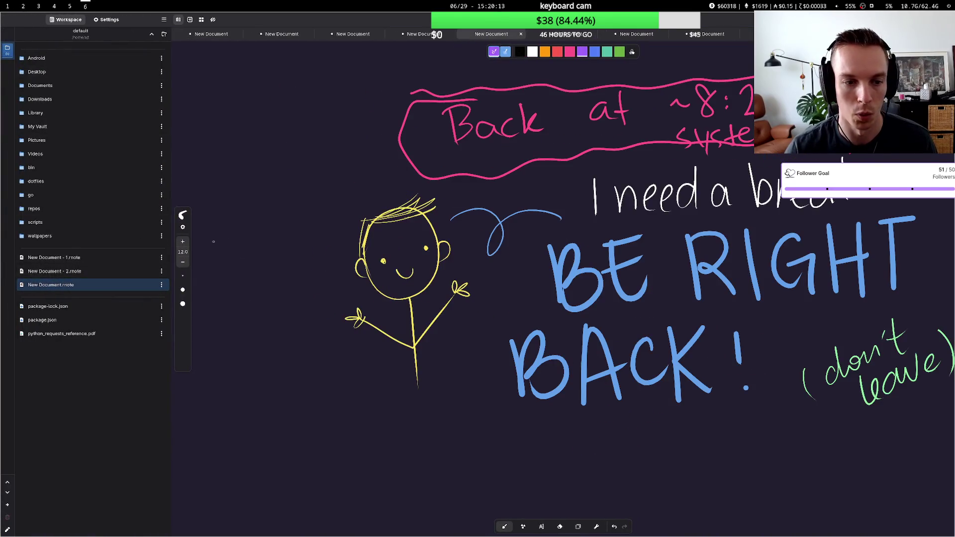
click(164, 20)
click(165, 20)
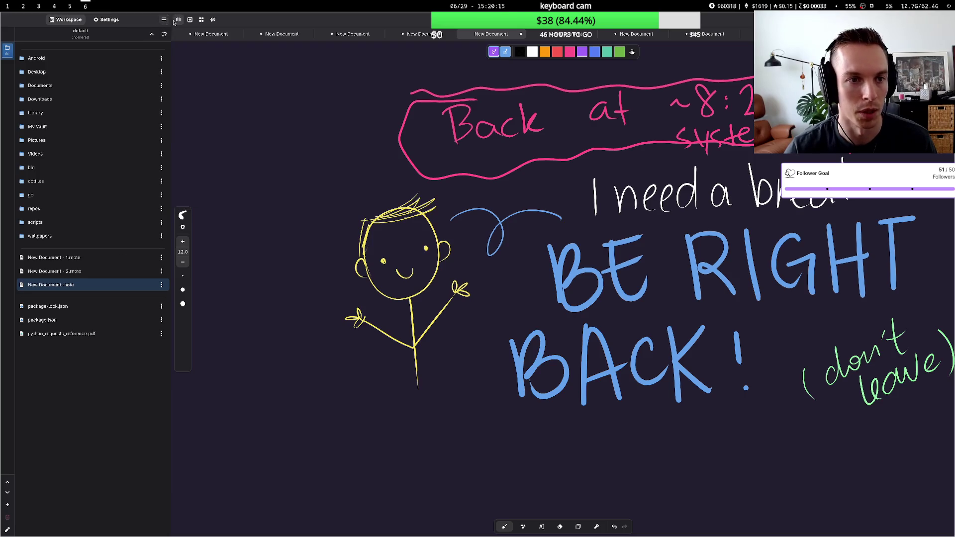
click(178, 19)
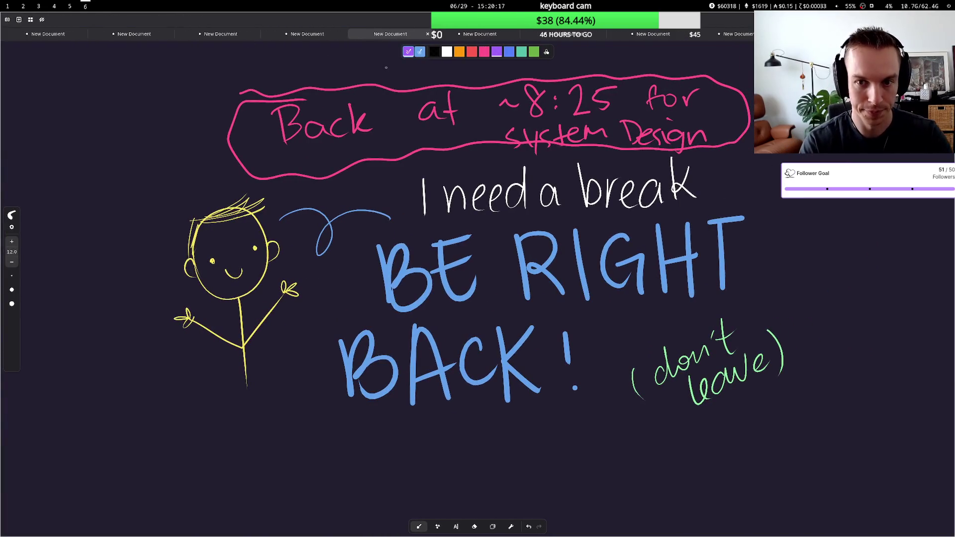
- Erase the pink 'Back at ~8:25 for system Design' note and a stray purple mark
drag(480, 209, 489, 217)
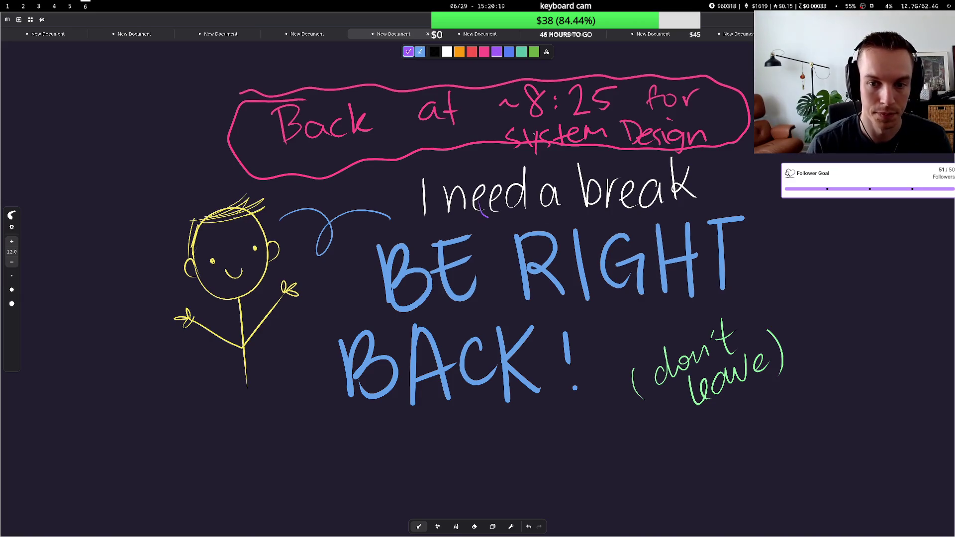
key(ctrl+5)
key(ctrl+4)
drag(487, 224, 483, 213)
key(ctrl+1)
key(ctrl+4)
mouse_move(727, 96)
mouse_down()
mouse_move(446, 107)
mouse_move(249, 135)
mouse_up()
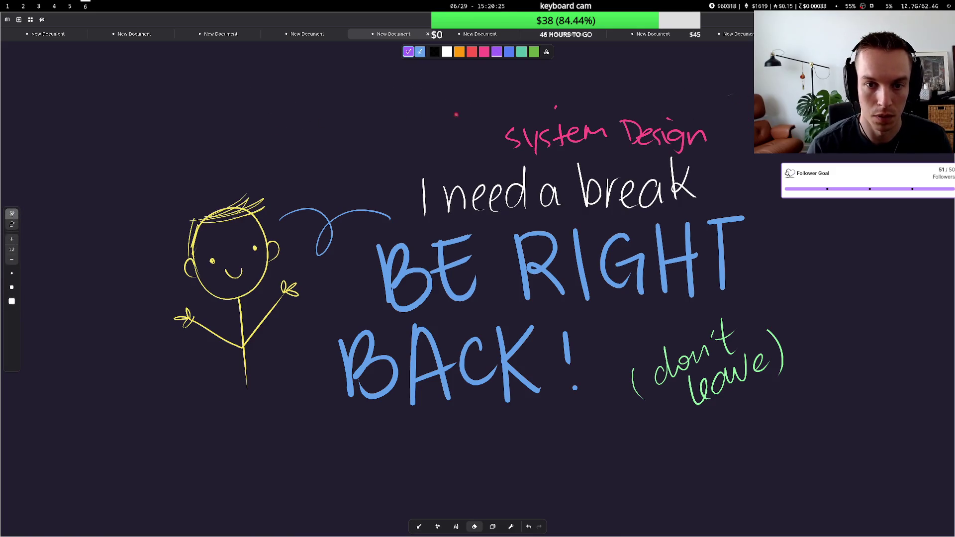
drag(493, 134, 702, 128)
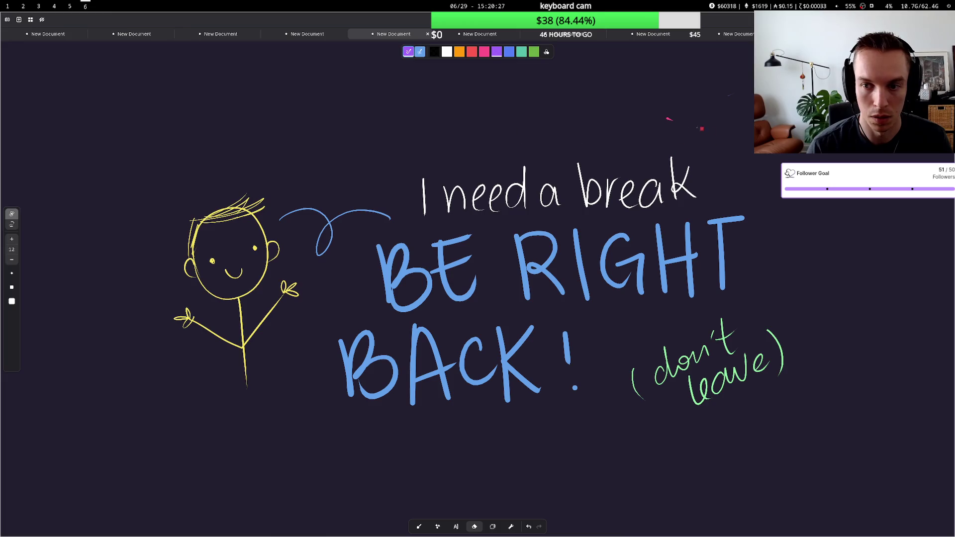
- Handwrite 'Back at 4:20pm CT' in purple with a wavy underline across the top
key(ctrl+1)
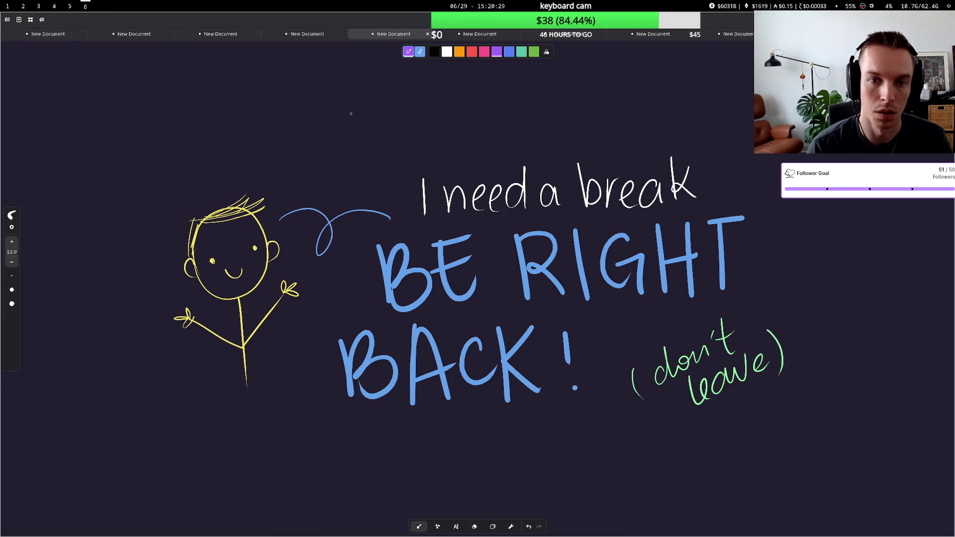
mouse_move(298, 85)
mouse_down()
mouse_move(304, 134)
mouse_move(351, 127)
mouse_move(384, 89)
mouse_move(391, 124)
mouse_up()
mouse_move(442, 111)
mouse_down()
mouse_move(428, 124)
mouse_move(446, 127)
mouse_up()
drag(464, 90, 468, 122)
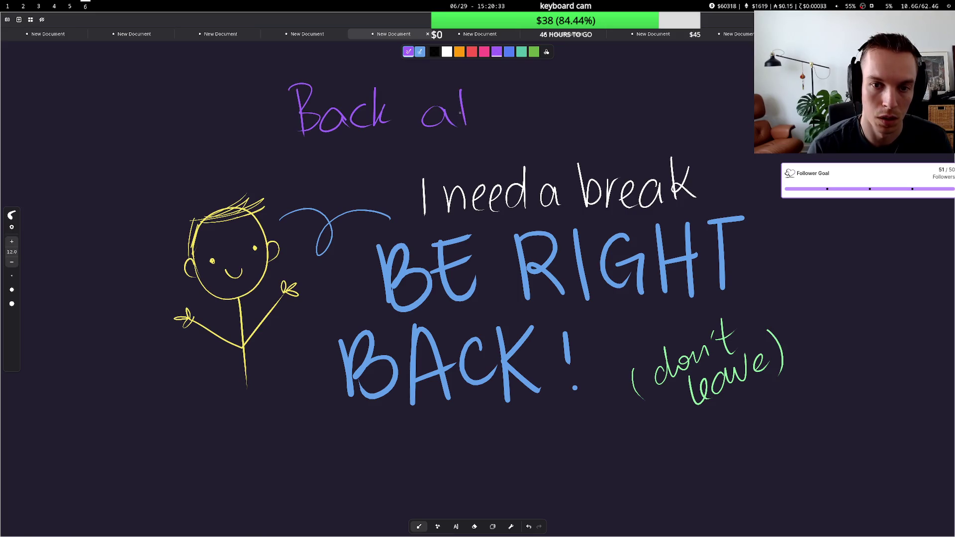
mouse_move(518, 85)
mouse_down()
mouse_move(519, 106)
mouse_move(534, 103)
mouse_up()
drag(533, 83, 543, 128)
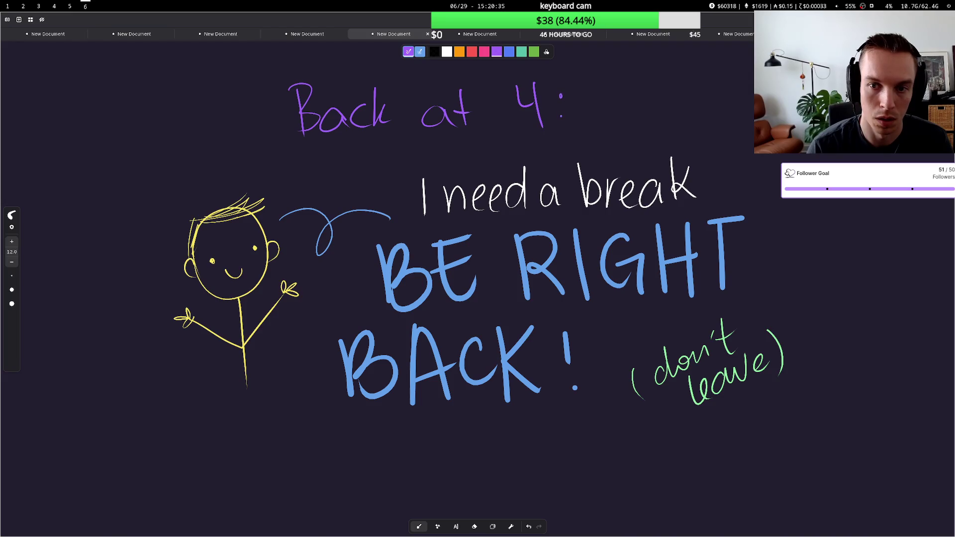
drag(577, 88, 594, 119)
mouse_move(606, 93)
mouse_down()
mouse_move(602, 118)
mouse_move(610, 86)
mouse_move(637, 131)
mouse_move(673, 118)
mouse_up()
mouse_move(720, 92)
mouse_down()
mouse_move(719, 116)
mouse_move(733, 115)
mouse_up()
drag(718, 93, 751, 89)
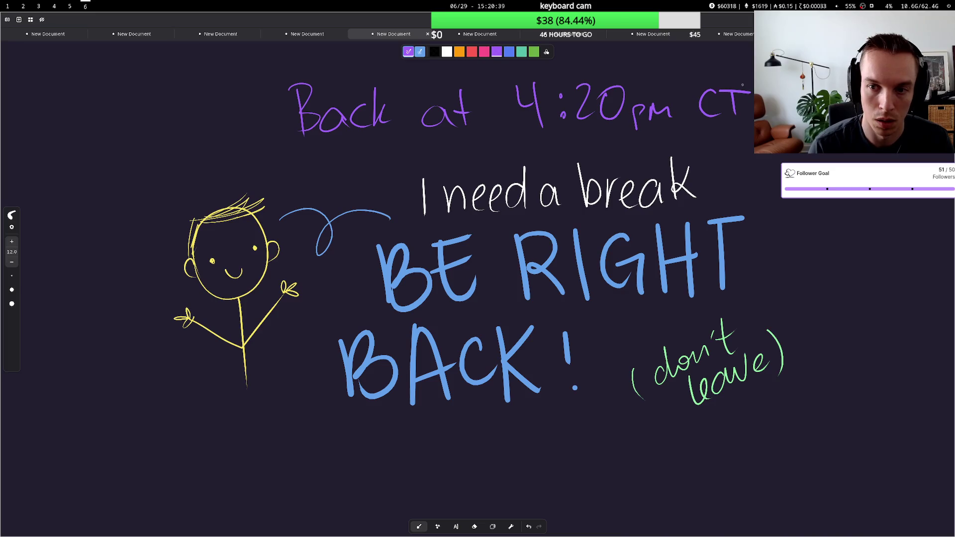
mouse_move(251, 138)
mouse_down()
mouse_move(274, 147)
mouse_move(754, 138)
mouse_up()
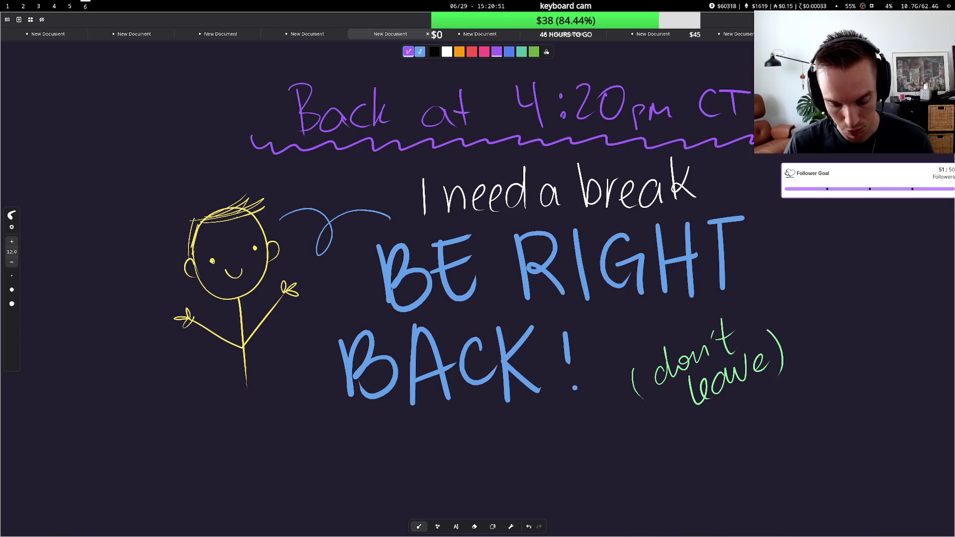
click(8, 7)
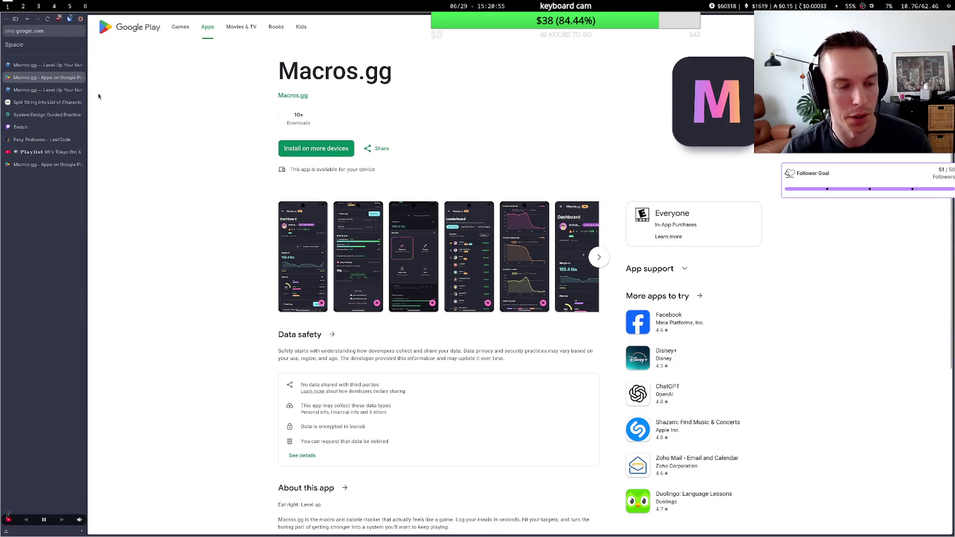
- View your own Macros.gg profile achievements down to Streak Consistency, then open the XP Leaderboard
click(45, 65)
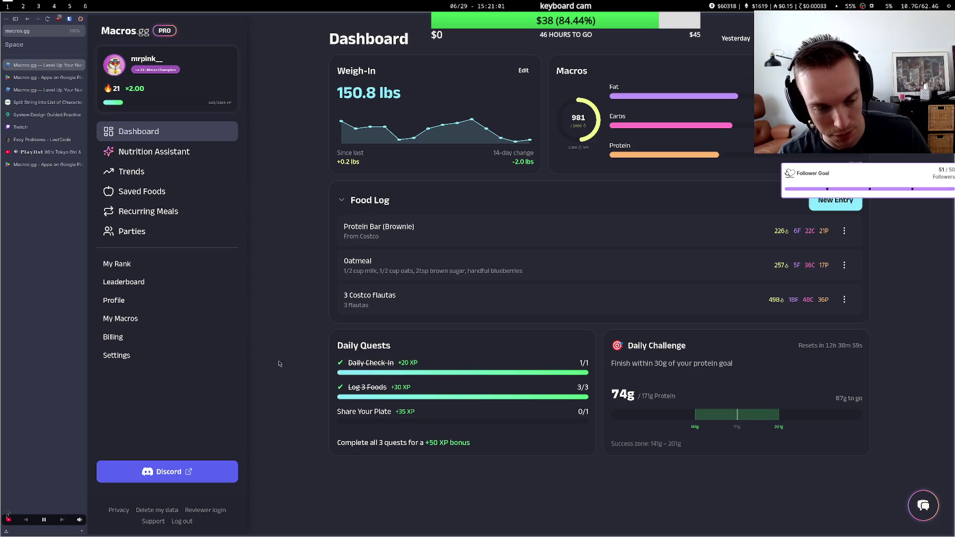
click(160, 304)
scroll(406, 463, down, 2)
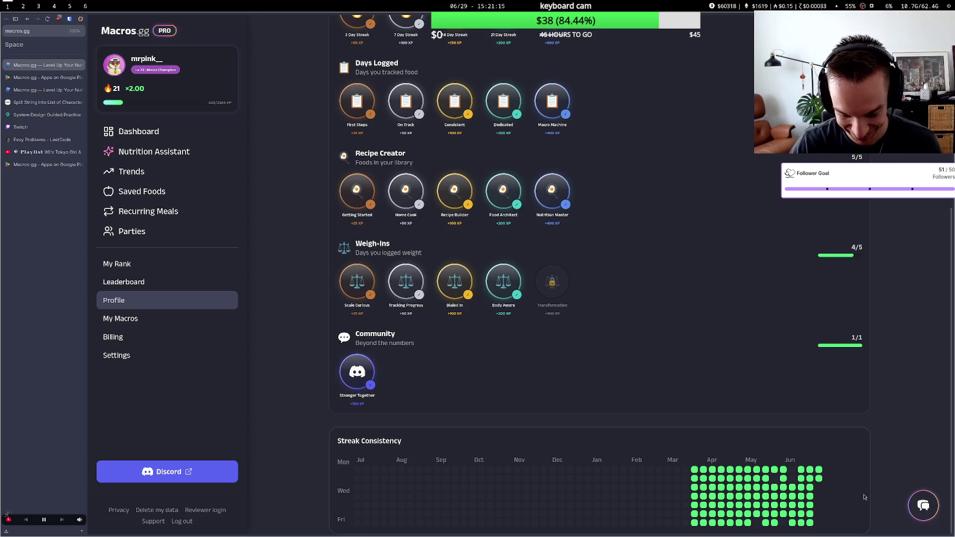
mouse_move(747, 493)
right_click(560, 346)
key(Escape)
click(172, 286)
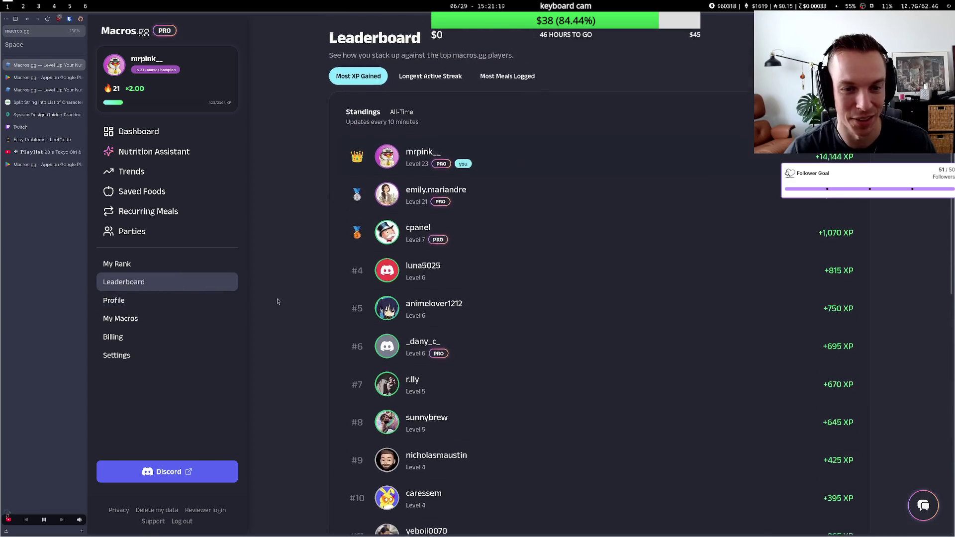
- Open the second-ranked player's profile and scroll through their achievements and streak heatmap
click(446, 196)
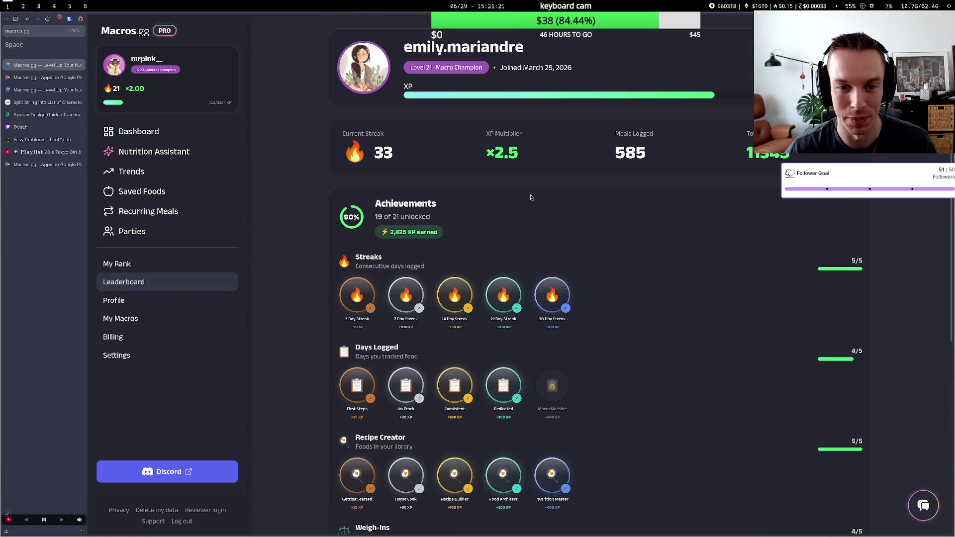
scroll(540, 335, down, 5)
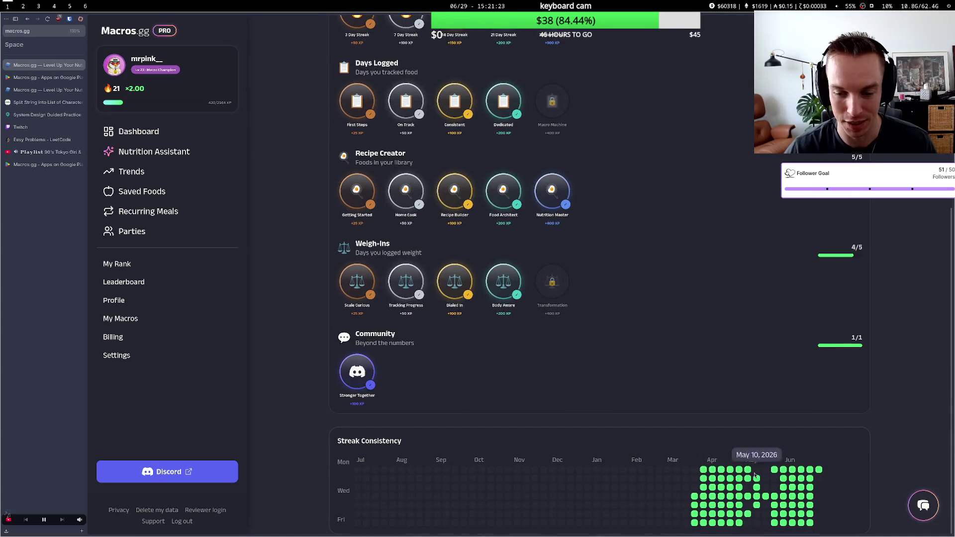
mouse_move(726, 494)
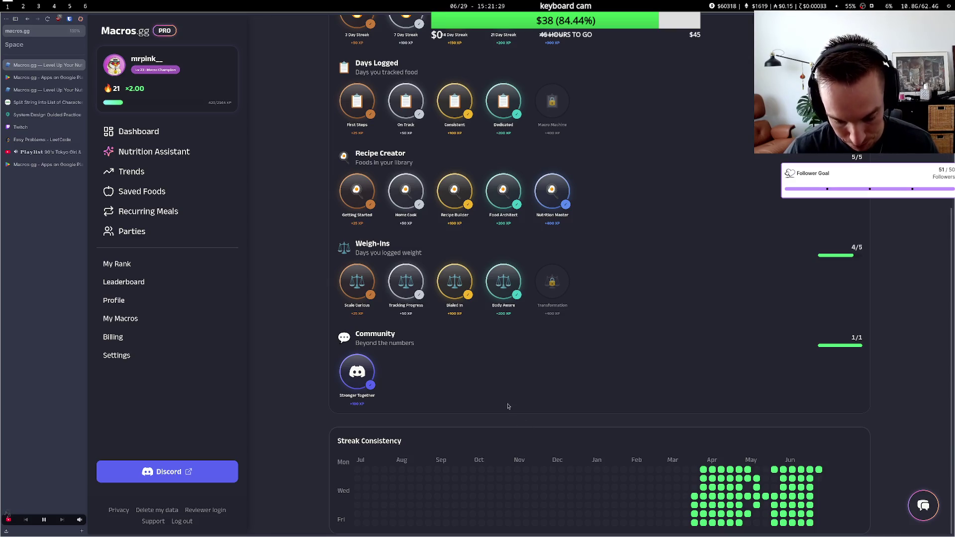
scroll(448, 269, up, 5)
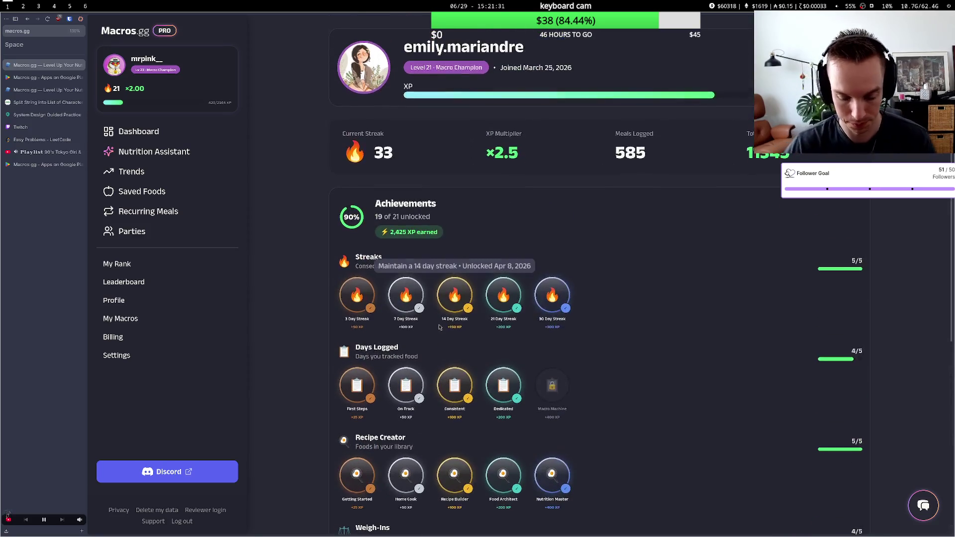
key(super+5)
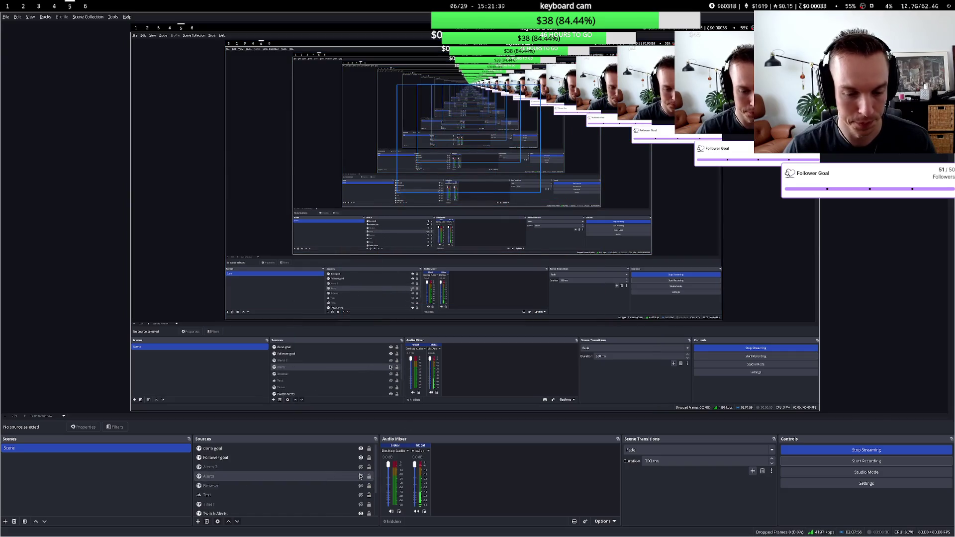
- Mute the Mic/Aux channel in OBS and bring the BE RIGHT BACK board on screen
click(419, 512)
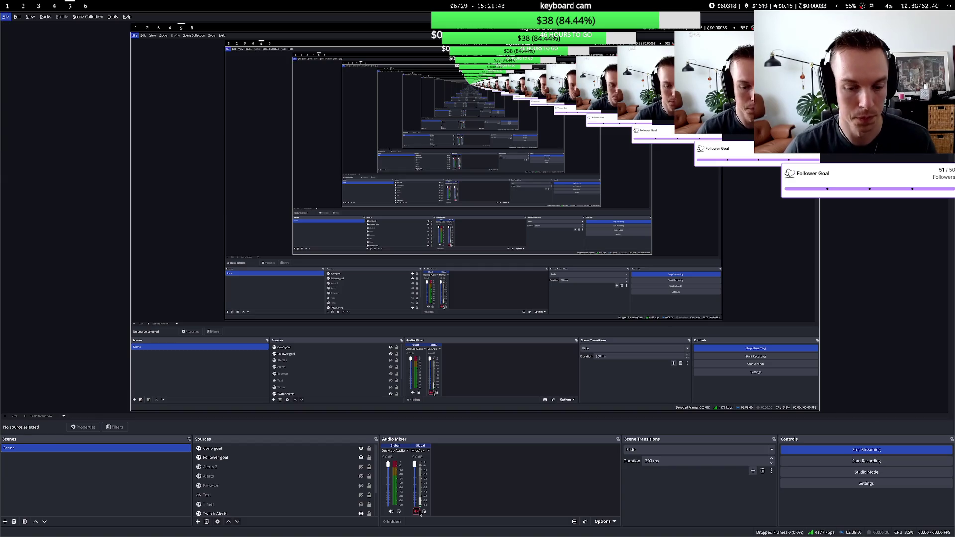
key(super+6)
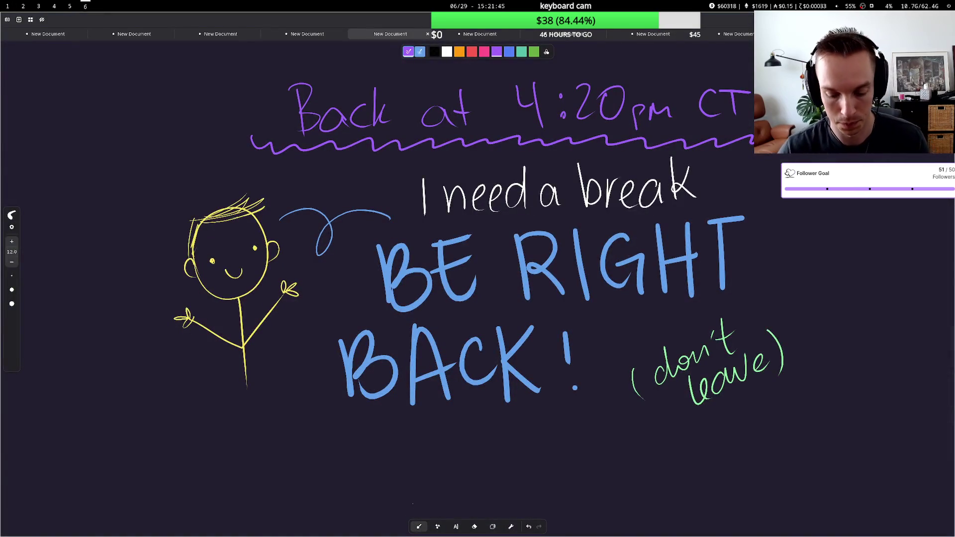
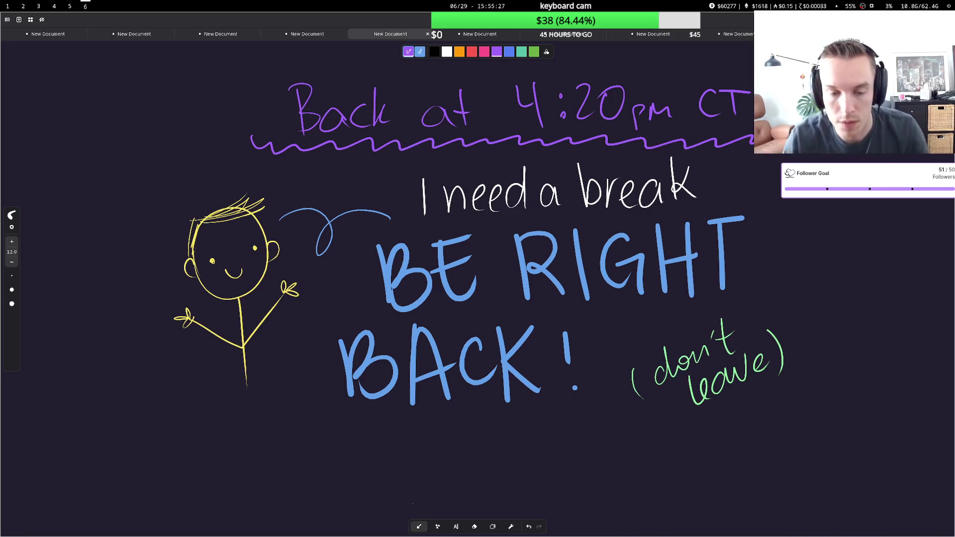
- Unmute the microphone in OBS's Audio Mixer, then bring up the terminal workspace
key(super+5)
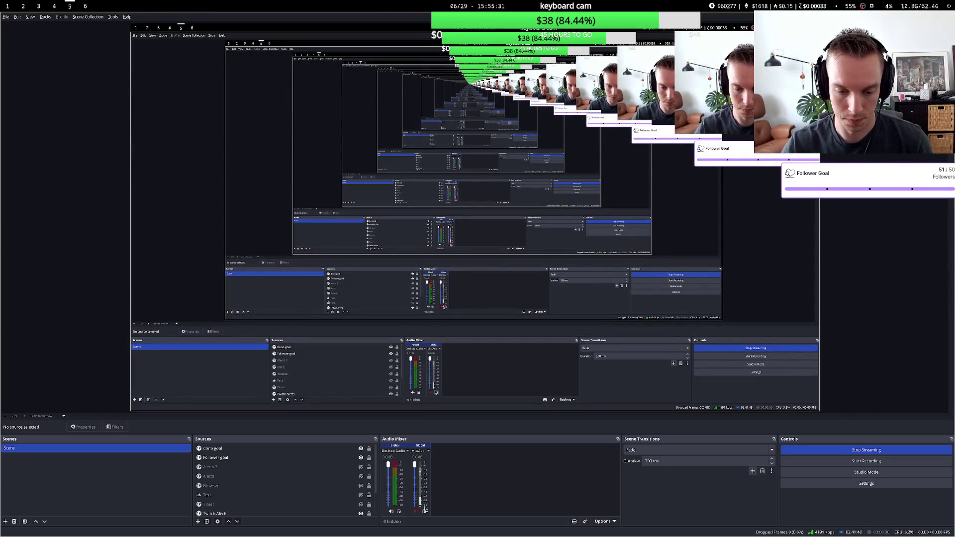
click(417, 512)
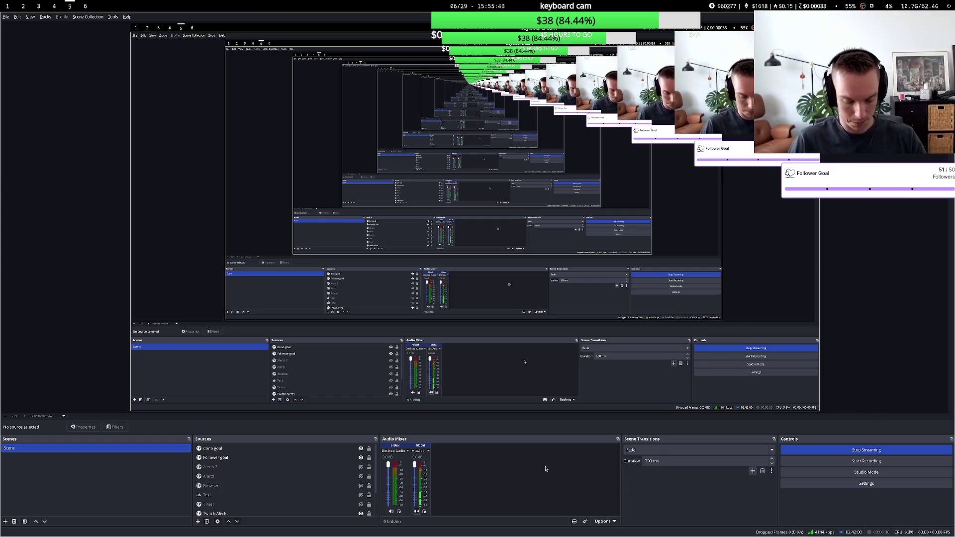
key(super+1)
key(super+2)
key(super+1)
key(super+2)
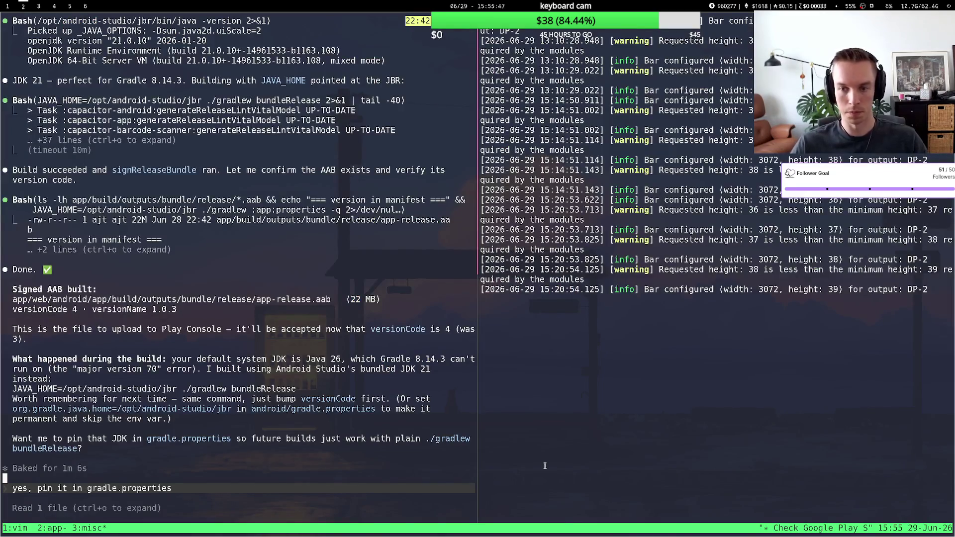
- Close the duplicate Macros.gg tab and land on the Twitch Stream Manager
key(super+1)
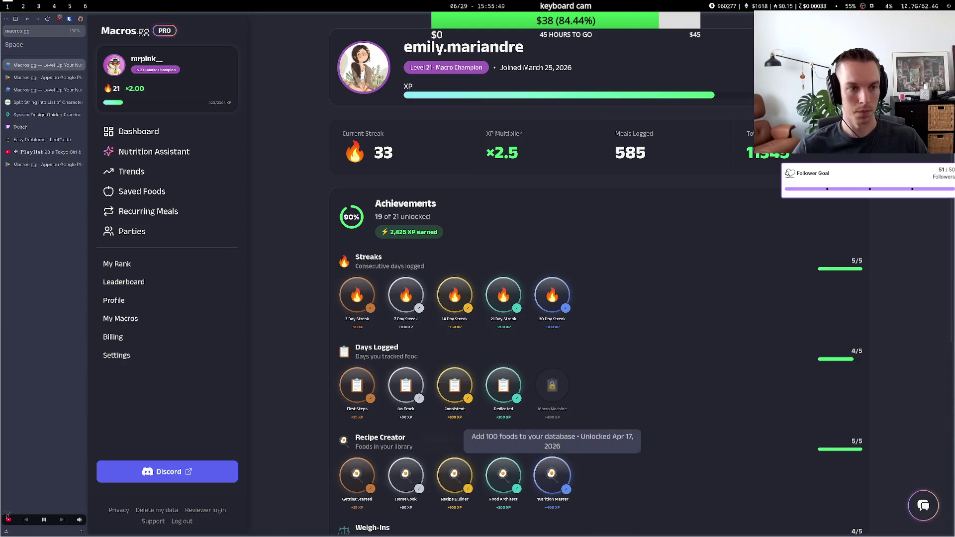
click(39, 128)
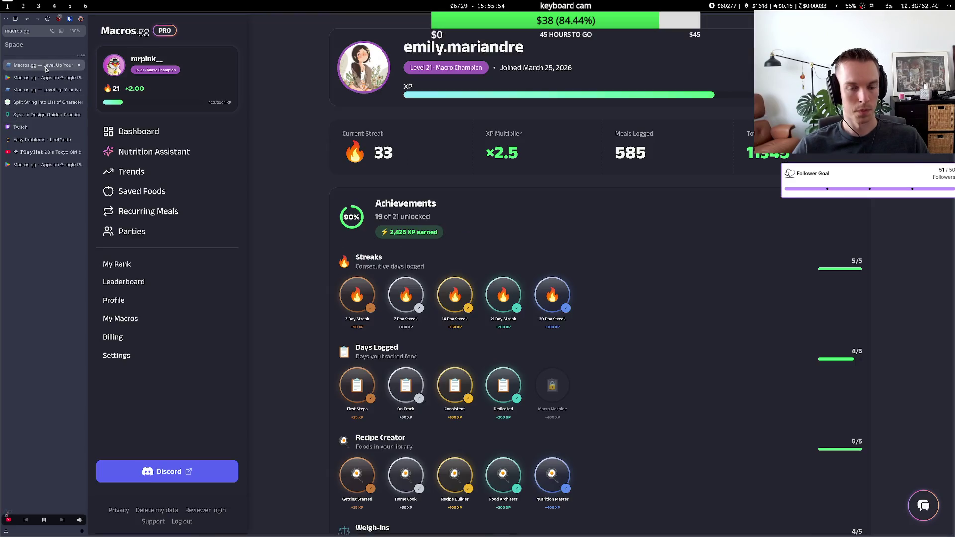
click(43, 65)
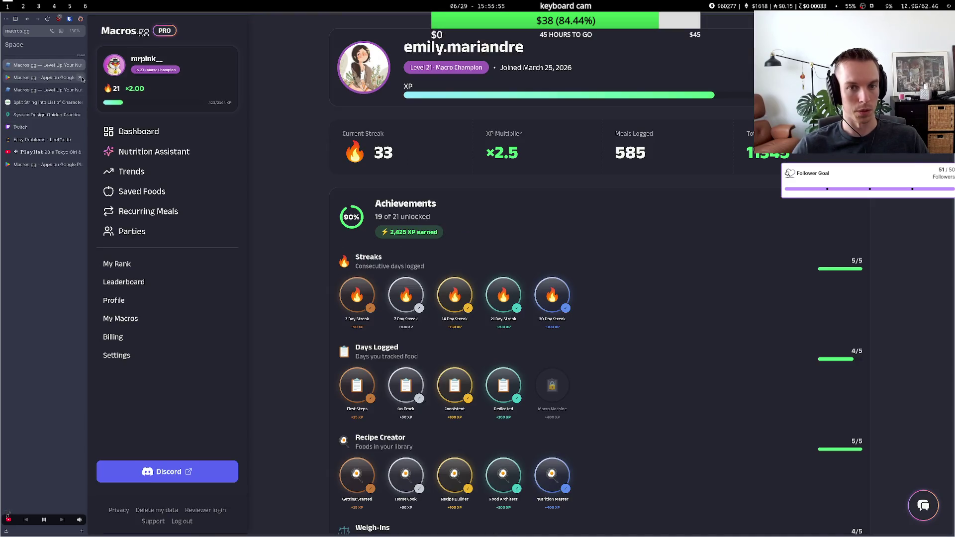
click(82, 78)
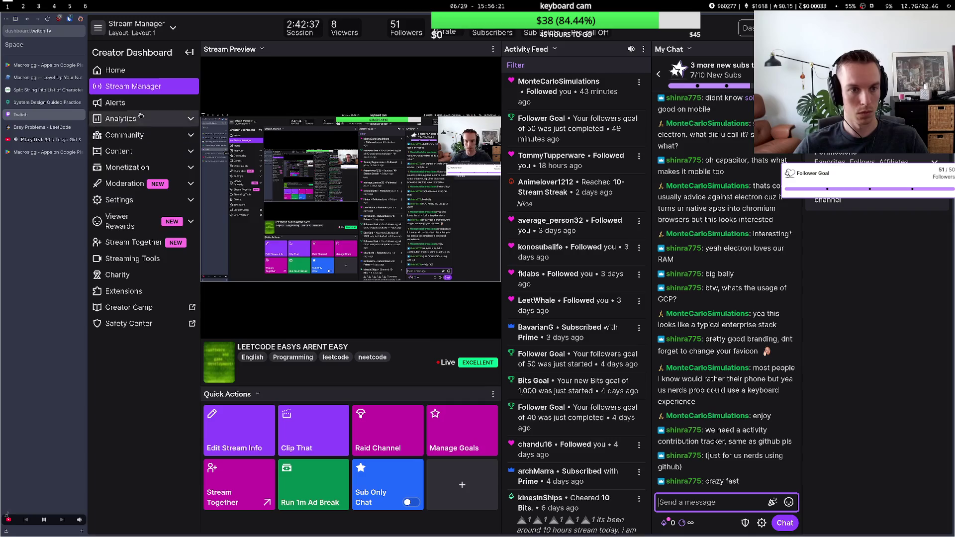
- Close the split-string article, Macros.gg dashboard and Google Play listing tabs, ending on System Design Guided Practice
click(74, 90)
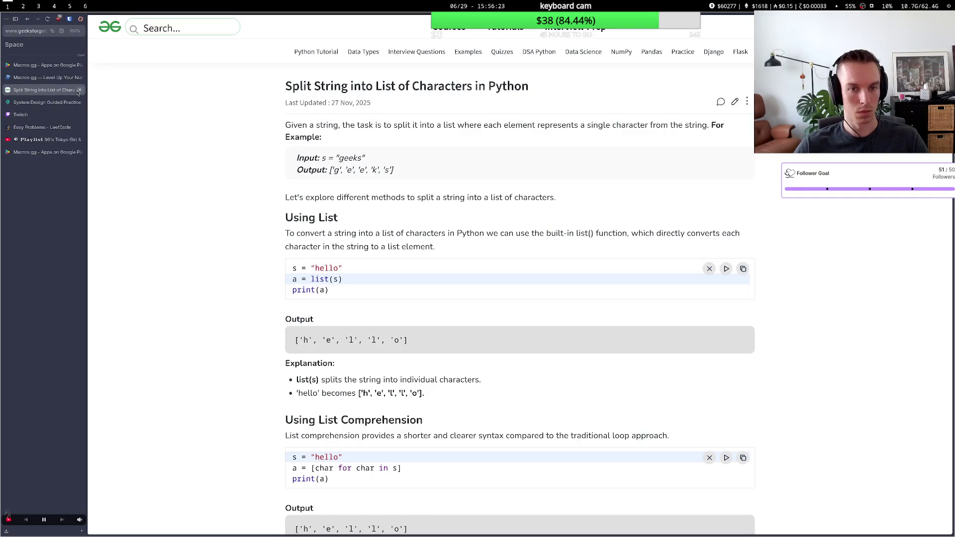
click(79, 90)
click(76, 79)
click(393, 324)
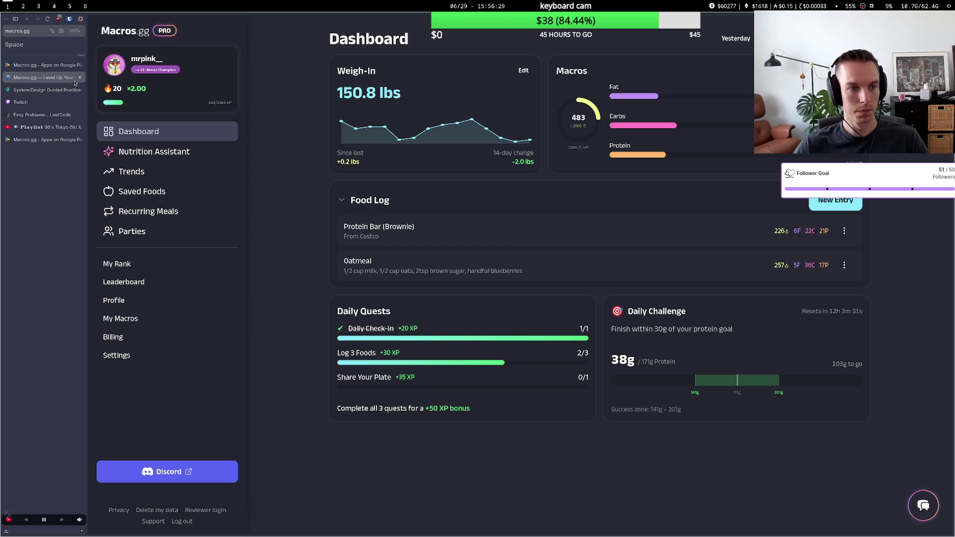
click(80, 78)
click(70, 66)
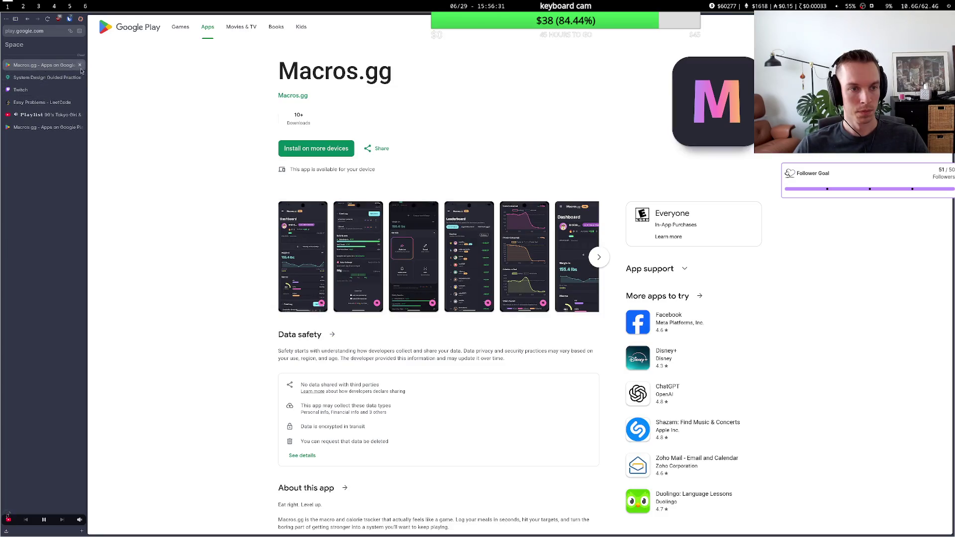
key(ctrl+r)
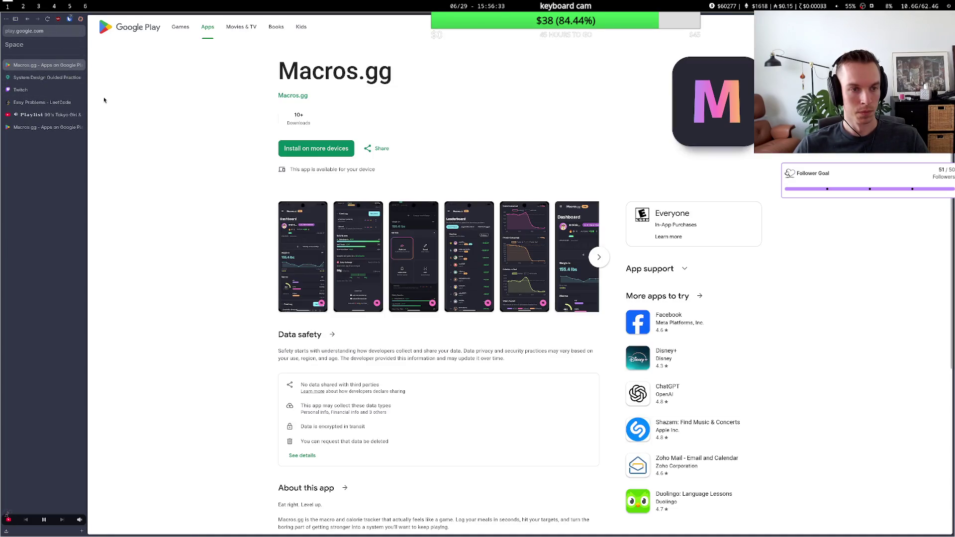
click(80, 65)
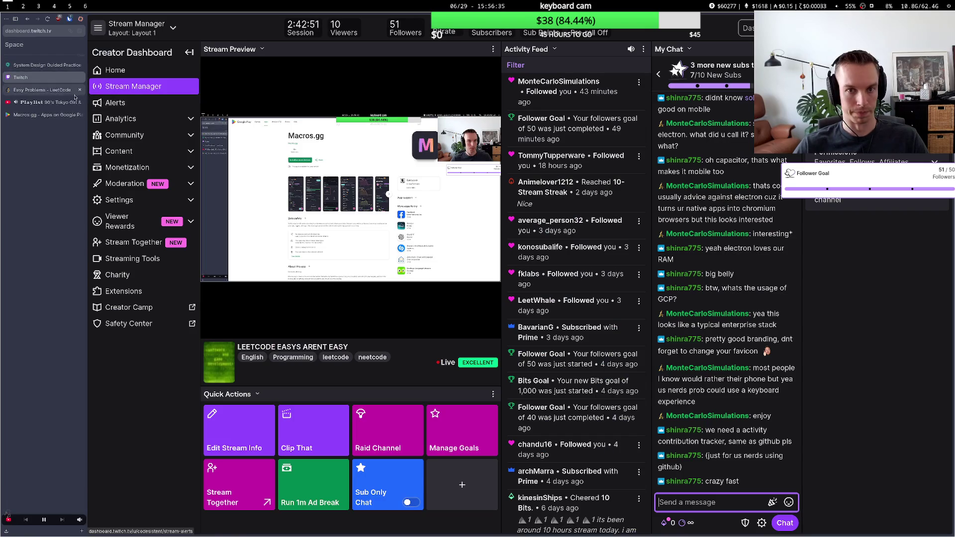
click(51, 67)
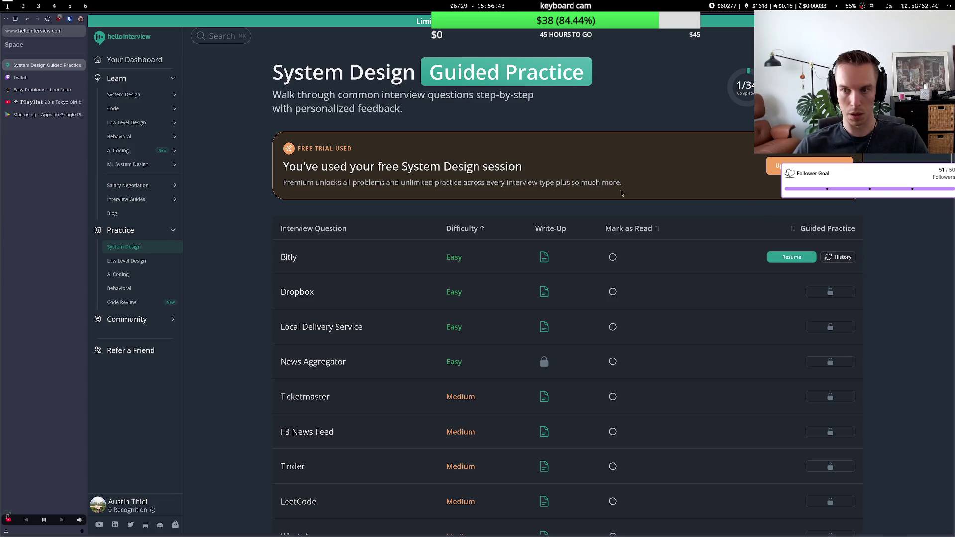
- Browse the System Design question table, then open the Premium upgrade page from the free-trial banner
scroll(451, 230, down, 8)
scroll(452, 230, down, 10)
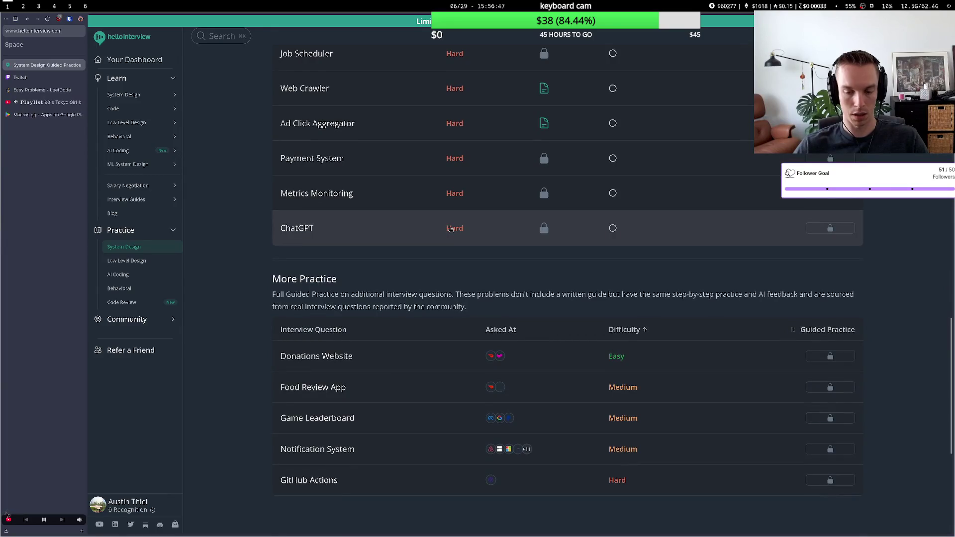
scroll(451, 230, up, 18)
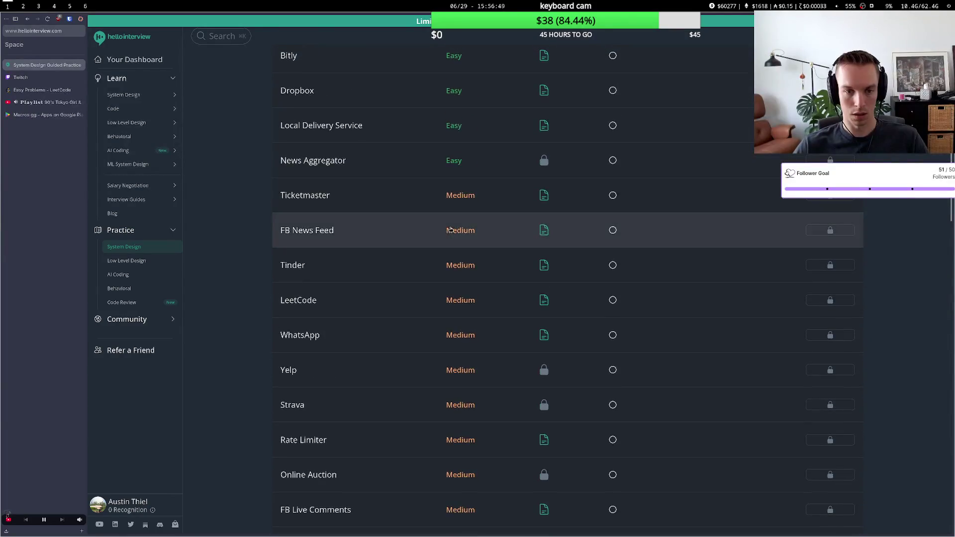
scroll(451, 230, up, 4)
scroll(302, 265, down, 2)
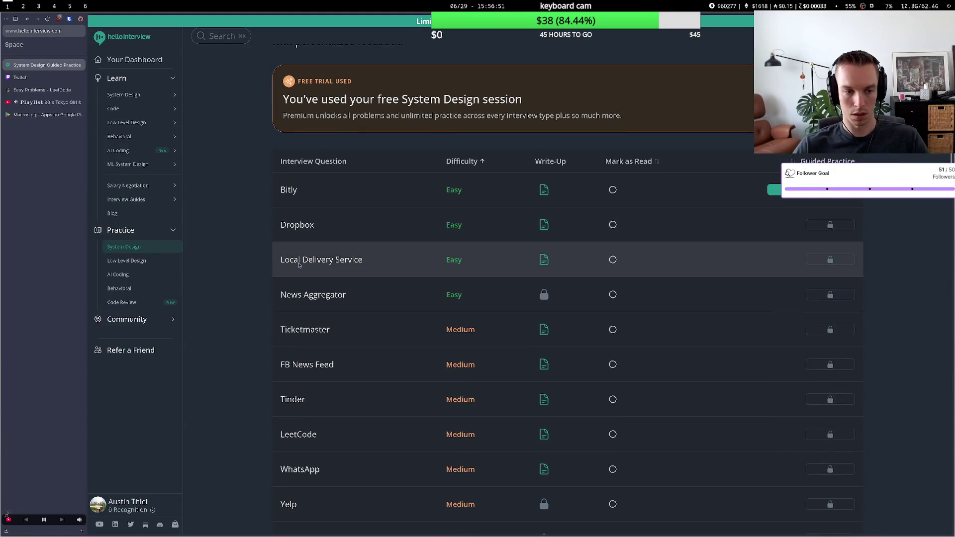
scroll(339, 281, up, 2)
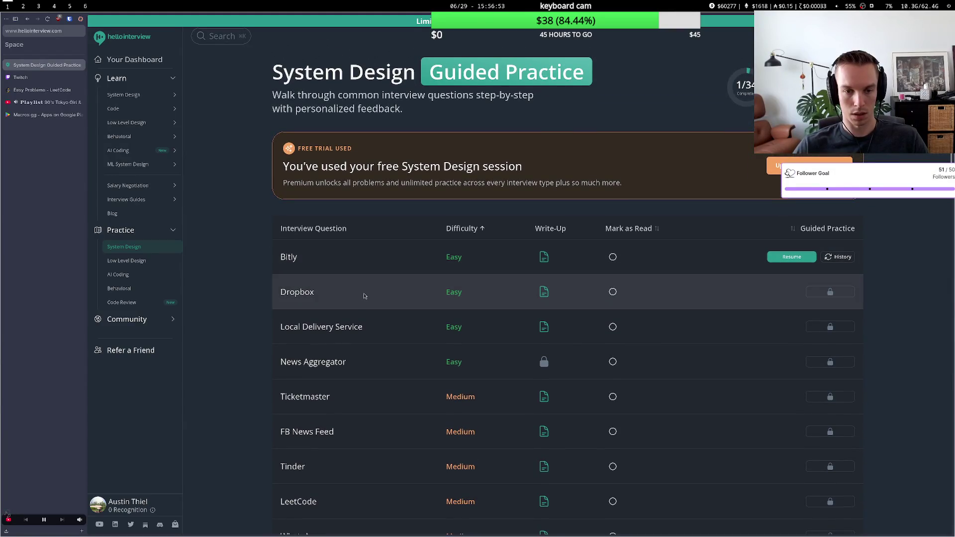
scroll(317, 291, down, 8)
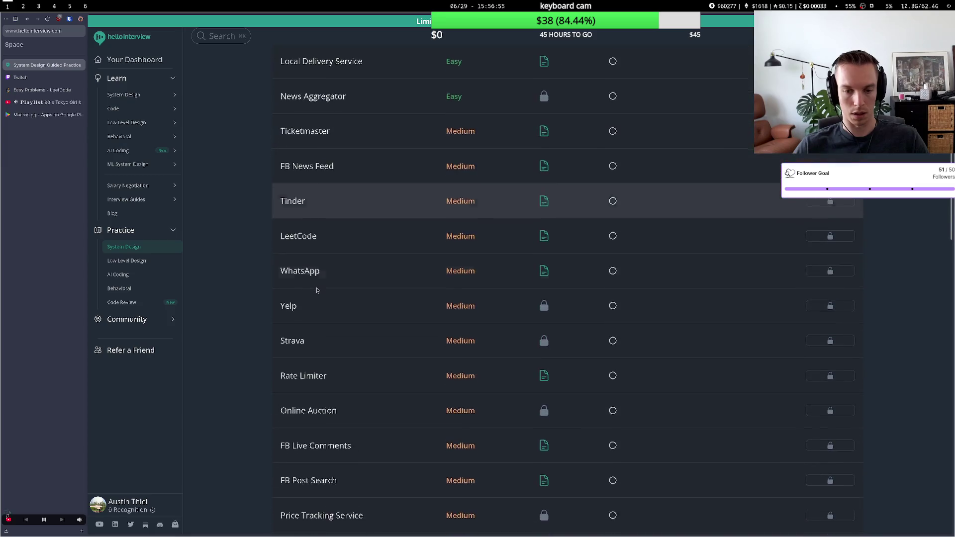
scroll(319, 286, down, 10)
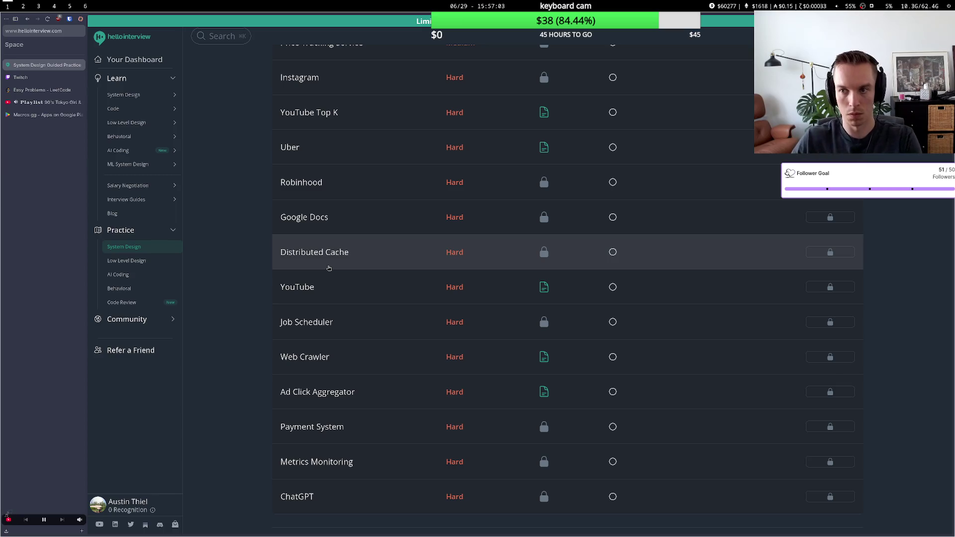
scroll(417, 182, up, 8)
scroll(416, 181, up, 7)
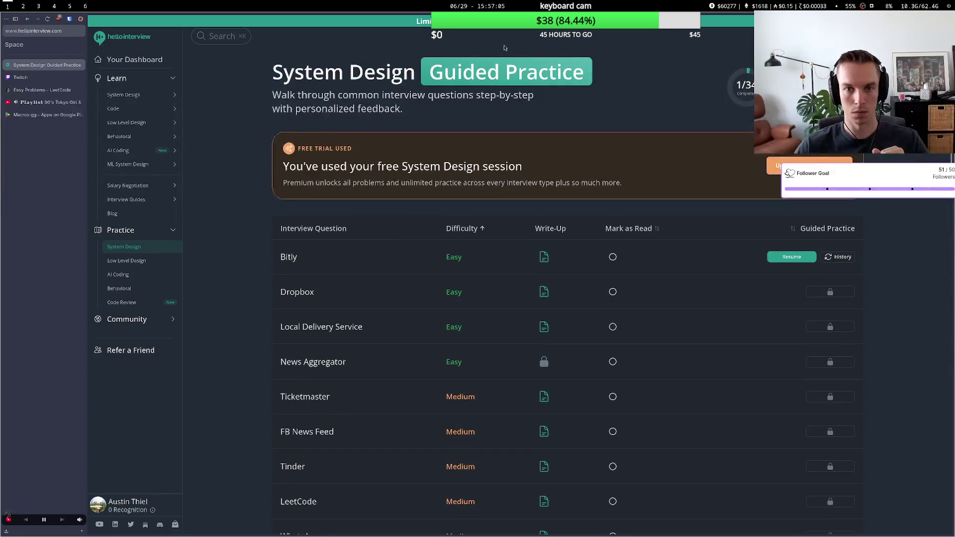
click(806, 166)
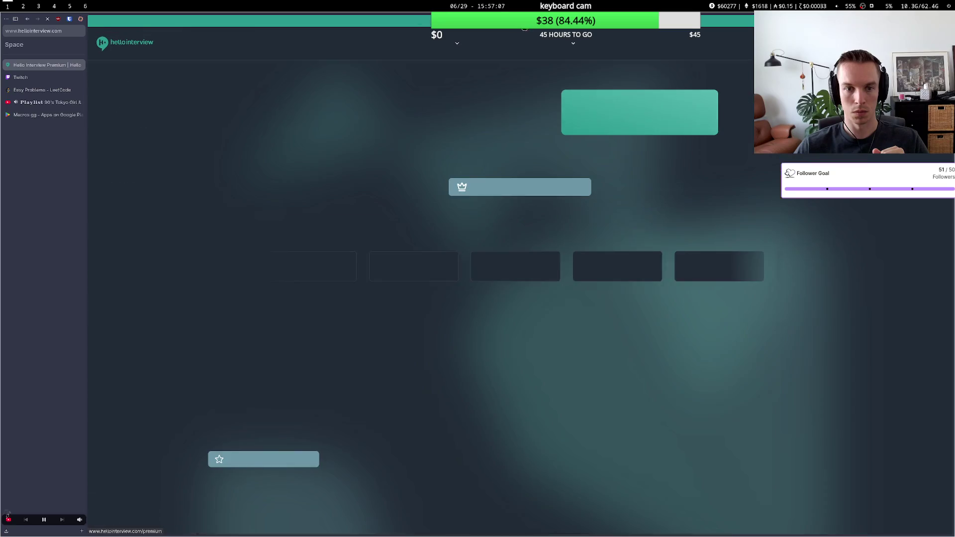
- Begin the Premium checkout for 1 Year of Access at $79.20, then switch to OBS
click(547, 188)
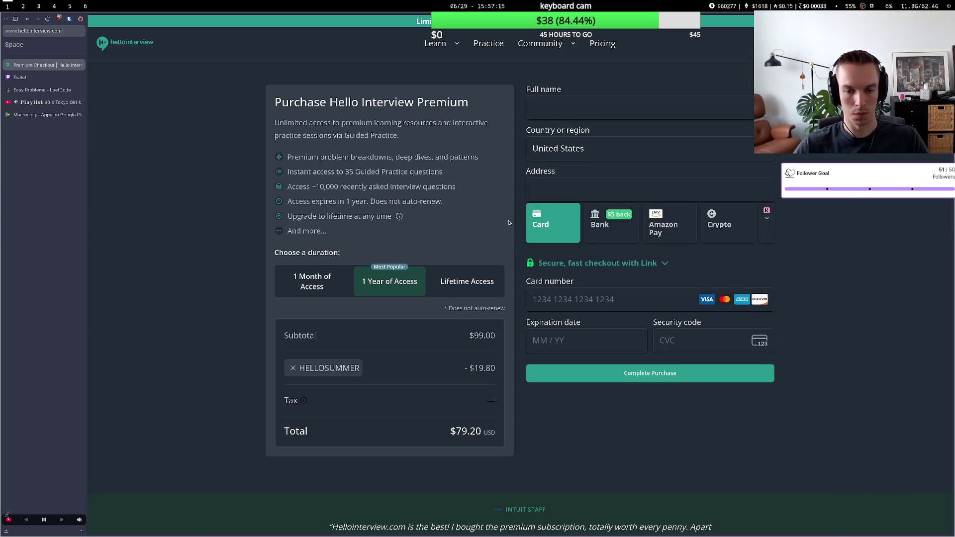
click(568, 115)
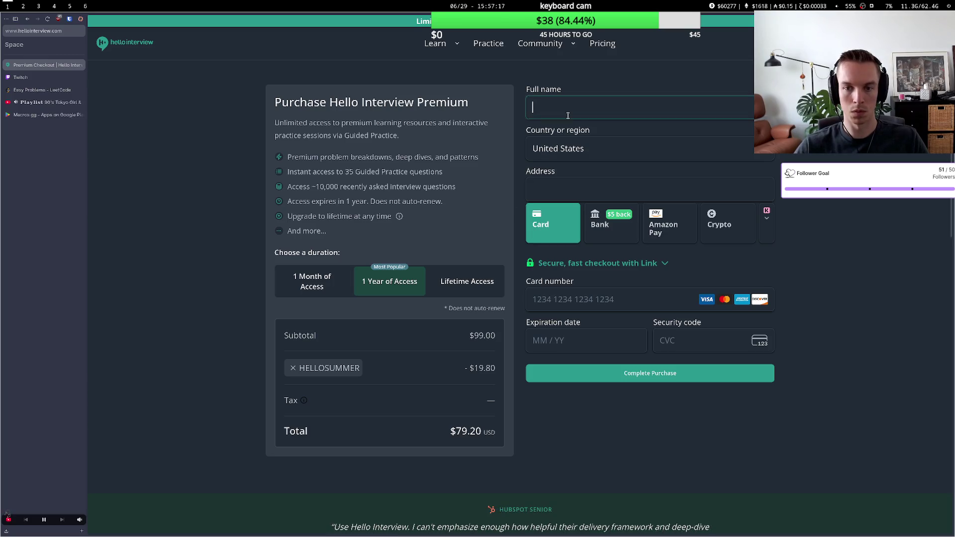
key(alt+Tab)
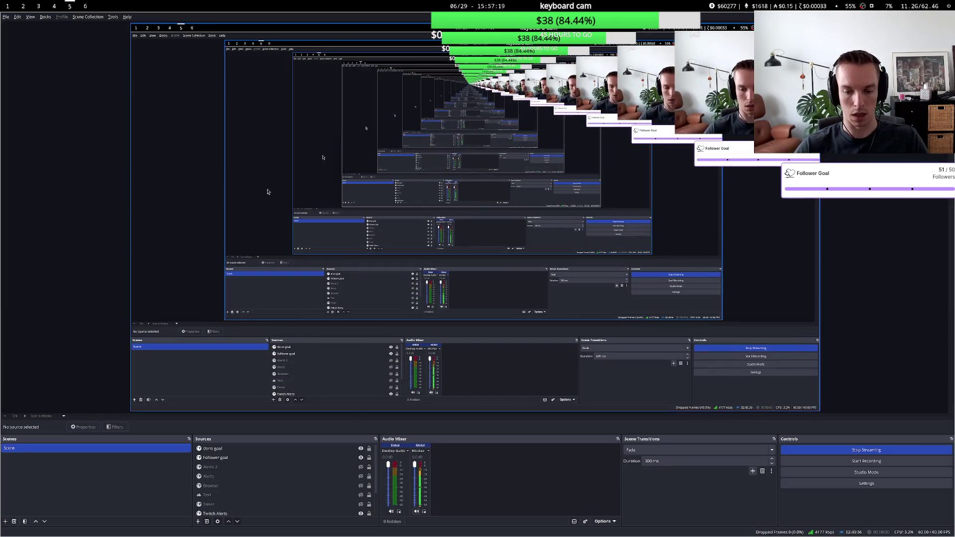
- Hide Screen Capture (PipeWire) 2 in OBS Sources so only overlays stream
scroll(299, 503, down, 2)
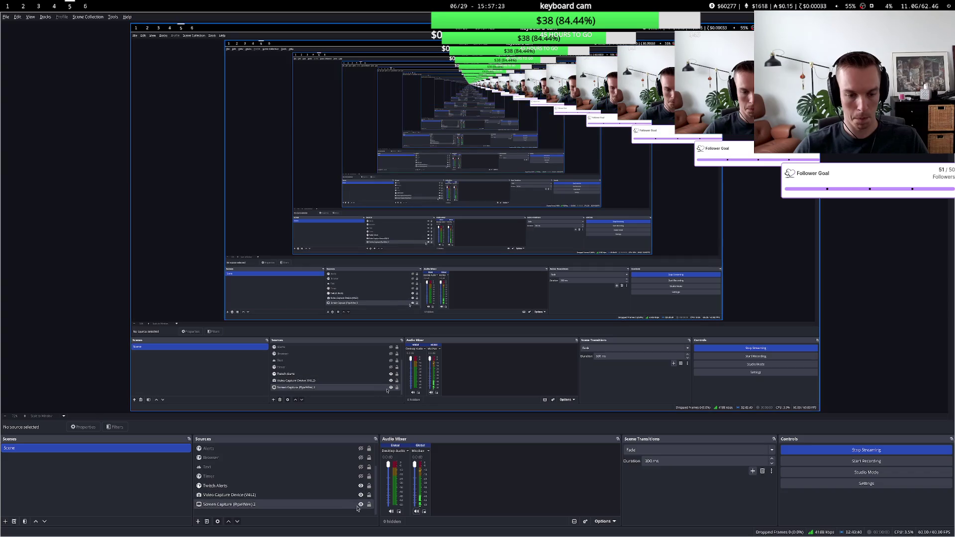
click(360, 505)
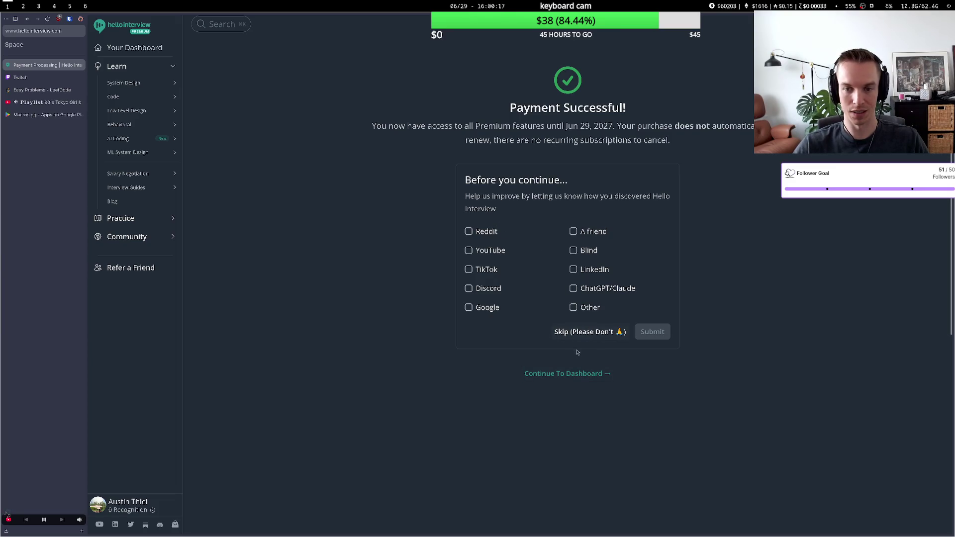
- Continue to the premium dashboard and open the Salary Negotiation learning section
click(578, 377)
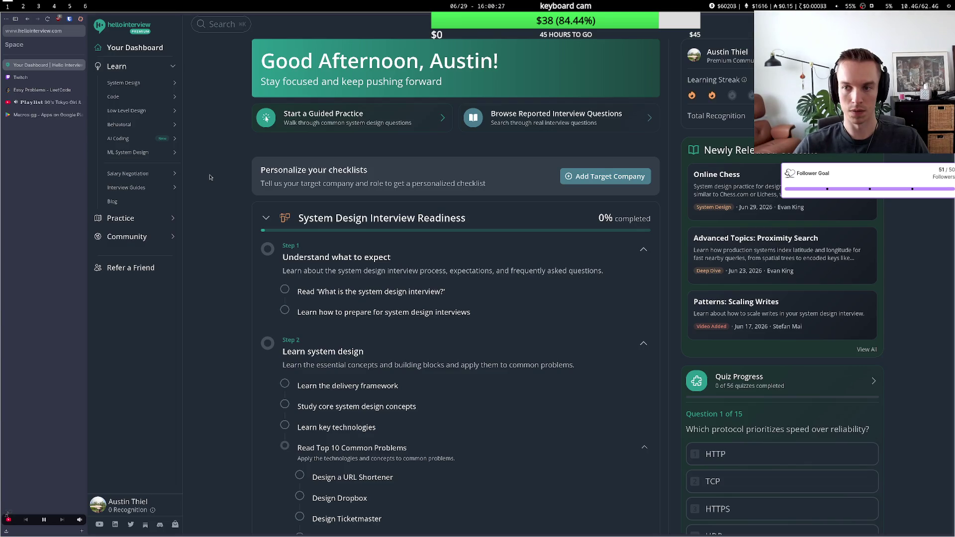
scroll(210, 177, down, 1)
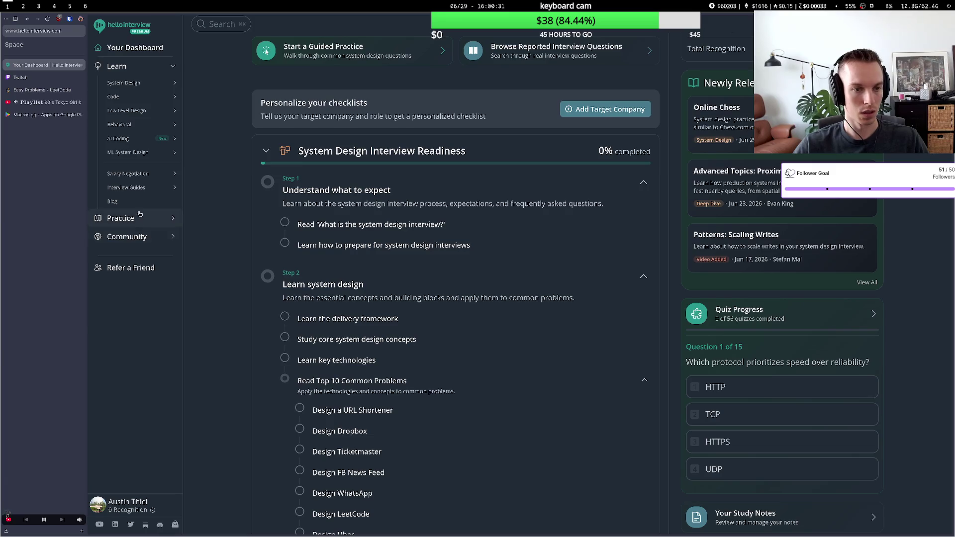
click(141, 175)
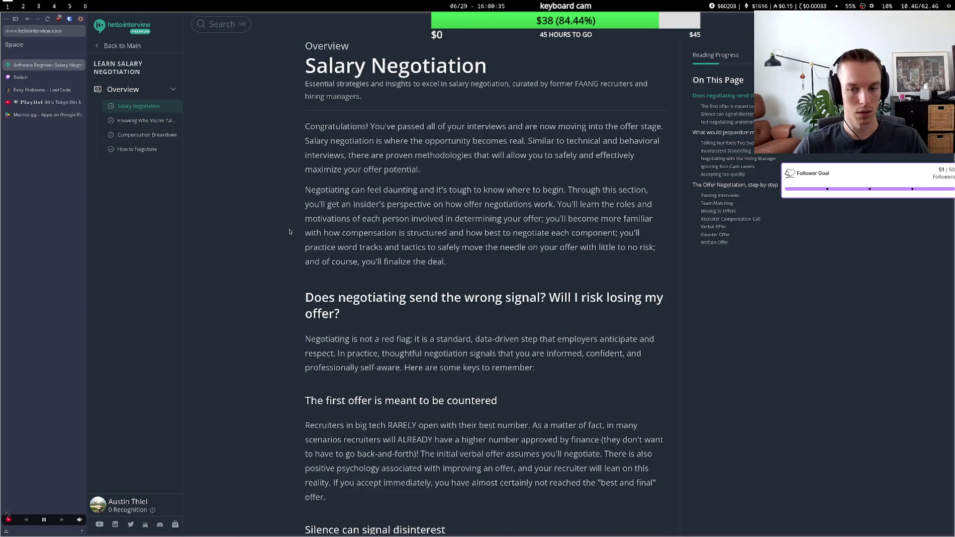
- Read through the Salary Negotiation article, then go back to the dashboard
scroll(289, 232, down, 8)
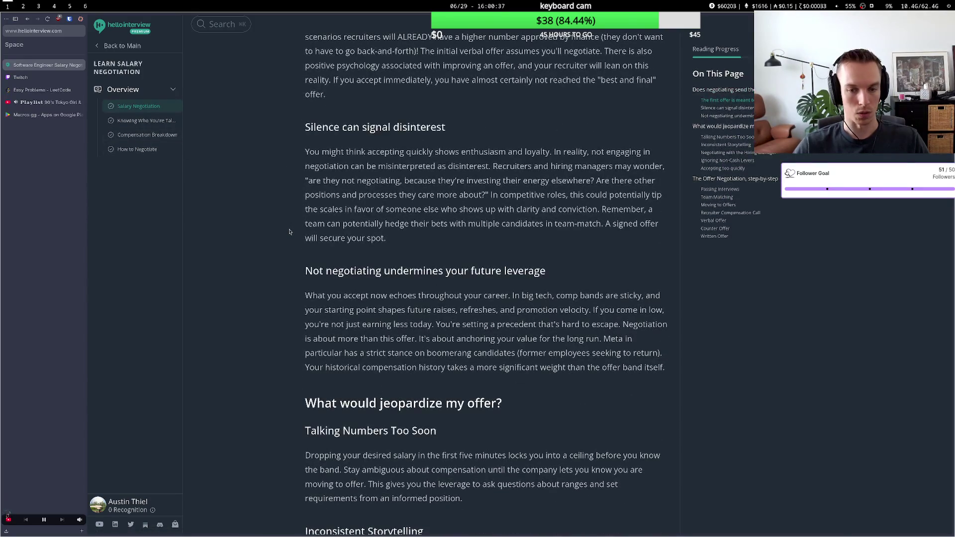
scroll(287, 232, down, 7)
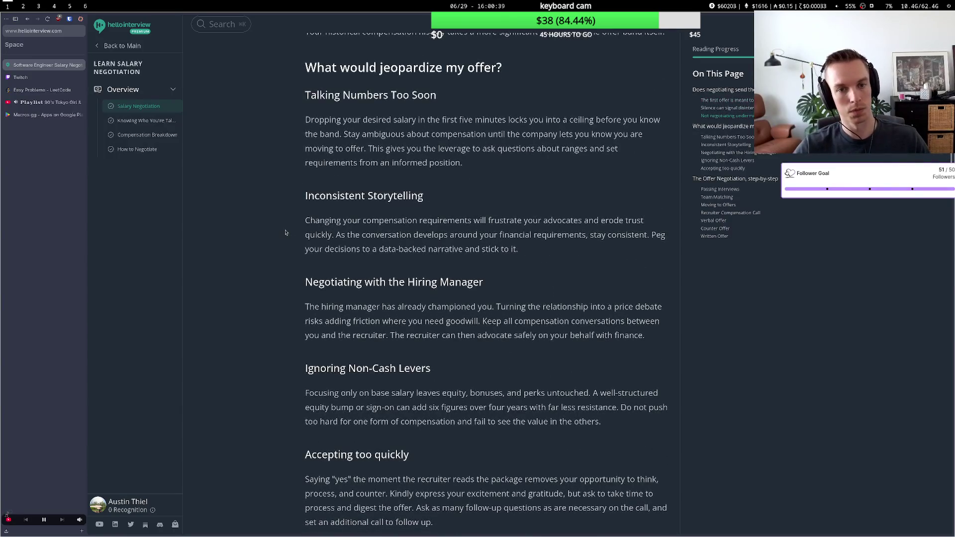
scroll(286, 232, down, 7)
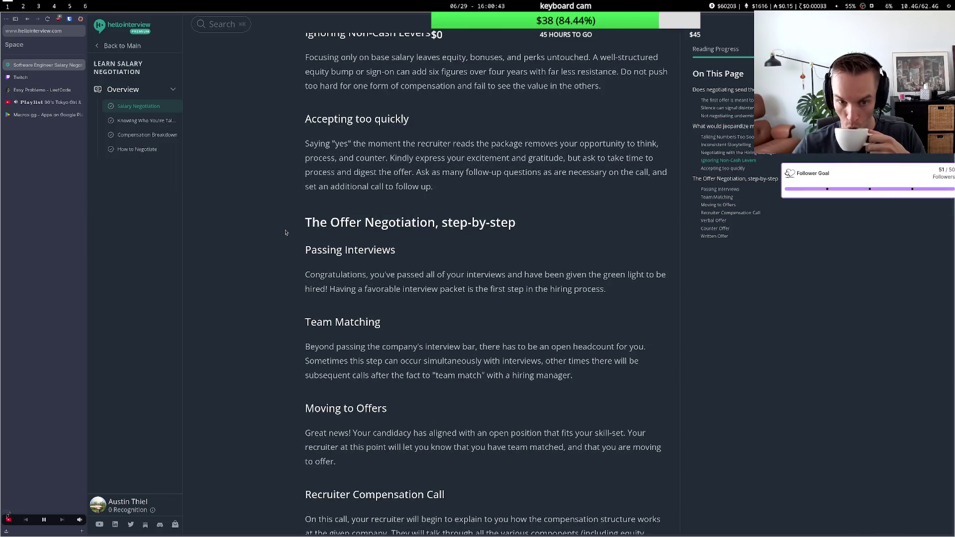
scroll(285, 232, down, 3)
scroll(286, 232, down, 11)
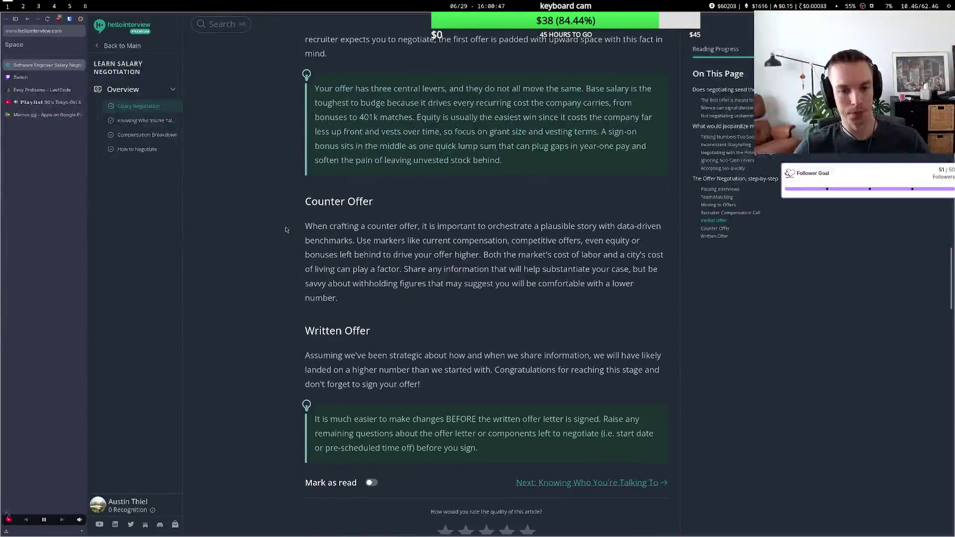
scroll(274, 242, up, 3)
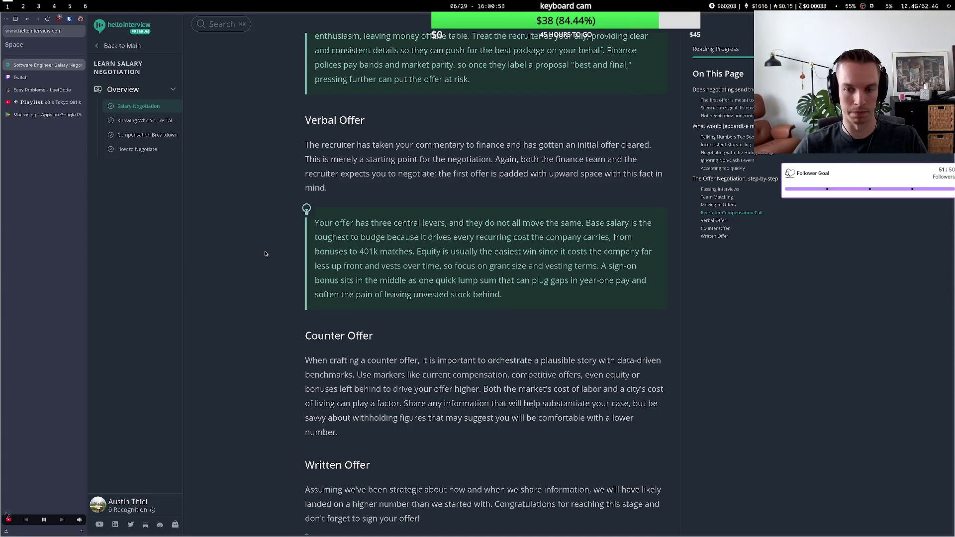
scroll(263, 249, down, 1)
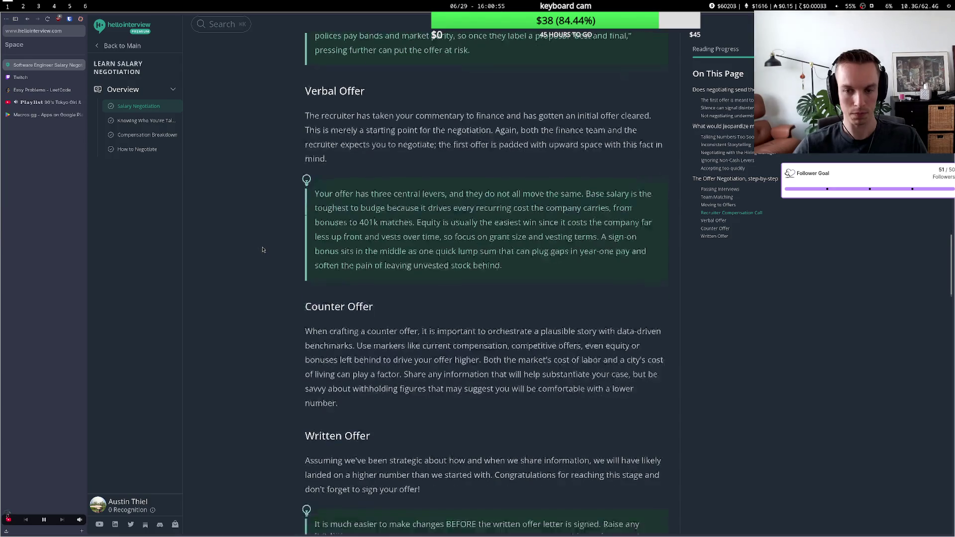
scroll(263, 250, down, 1)
key(alt+Left)
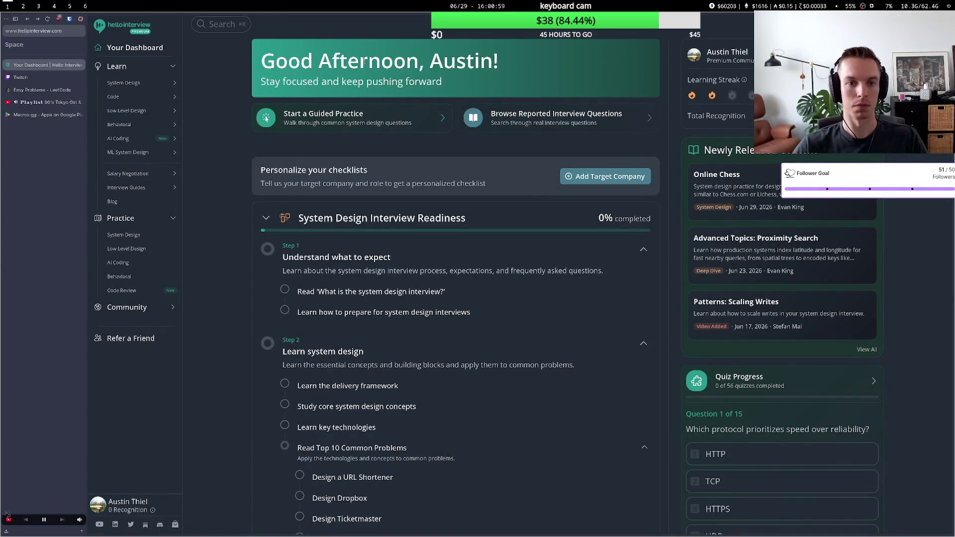
- Look over the AI Coding problems, then start the Dropbox question from System Design practice
scroll(219, 178, down, 1)
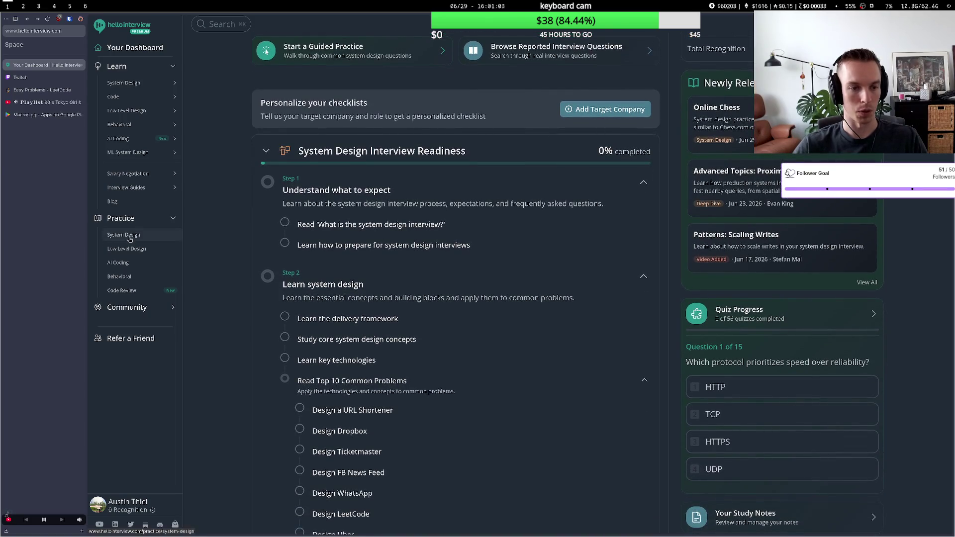
click(130, 269)
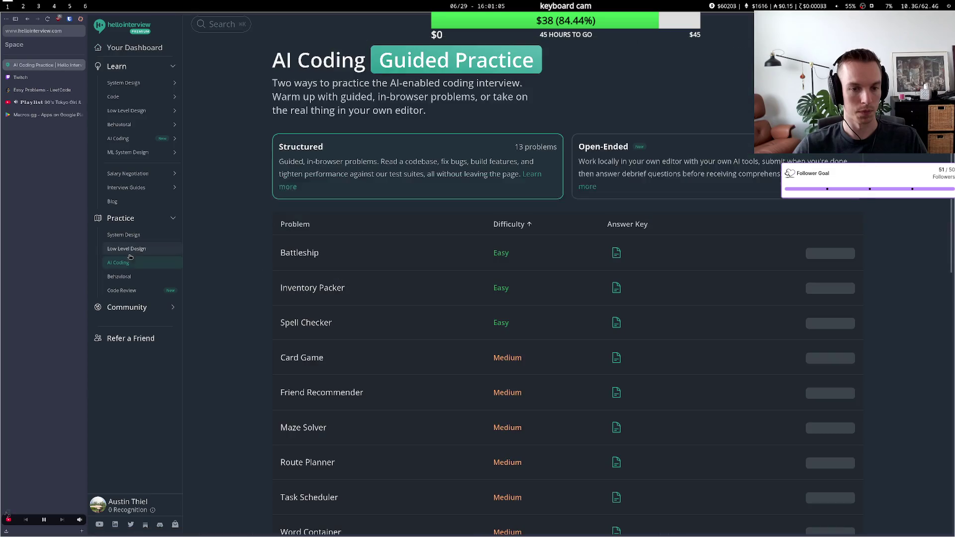
scroll(276, 280, down, 7)
scroll(276, 279, up, 3)
scroll(277, 279, up, 1)
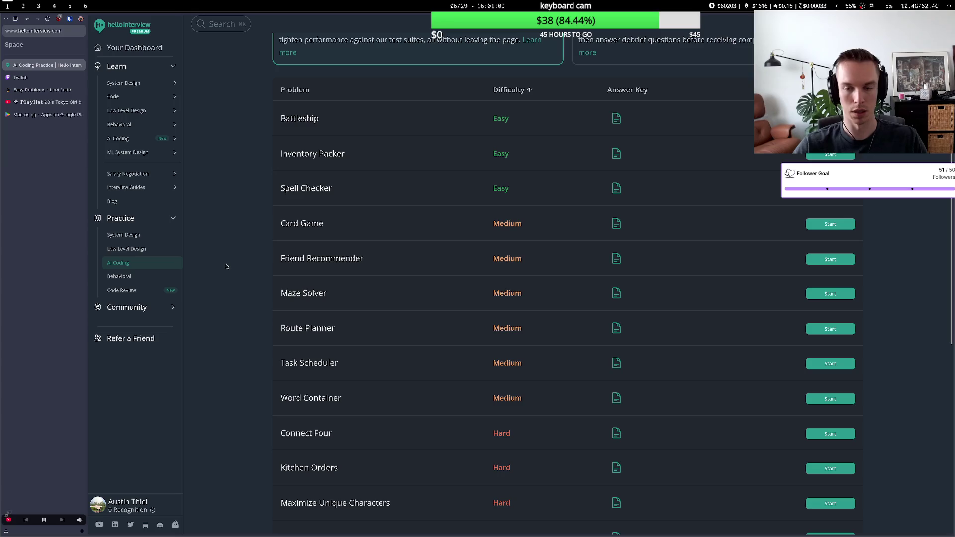
key(alt+Left)
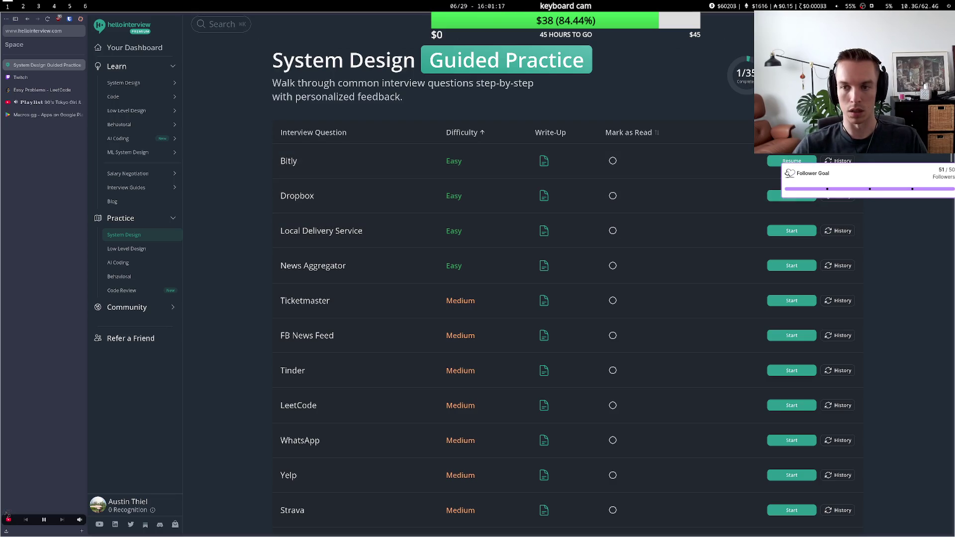
click(786, 200)
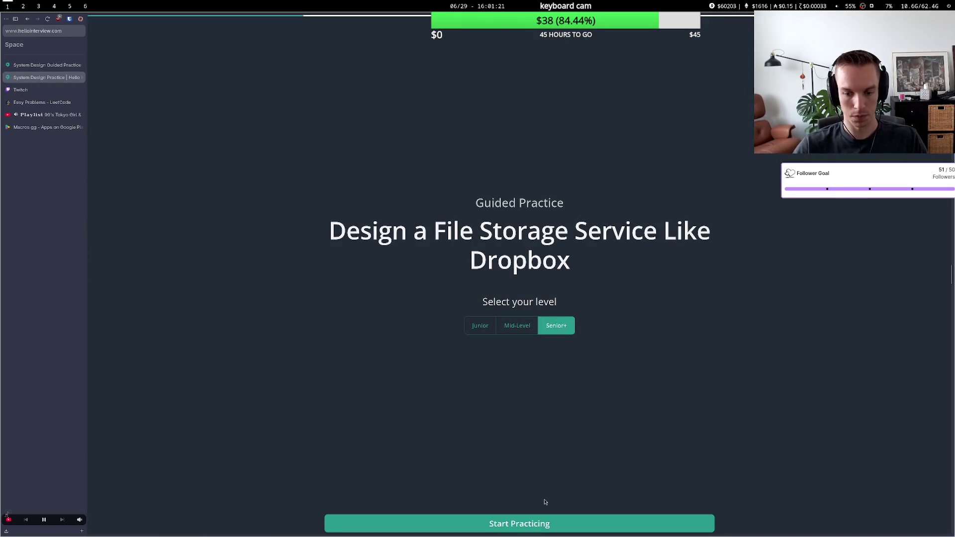
- Start practicing the Dropbox question at Senior+ level, then switch to the drawing app
click(547, 521)
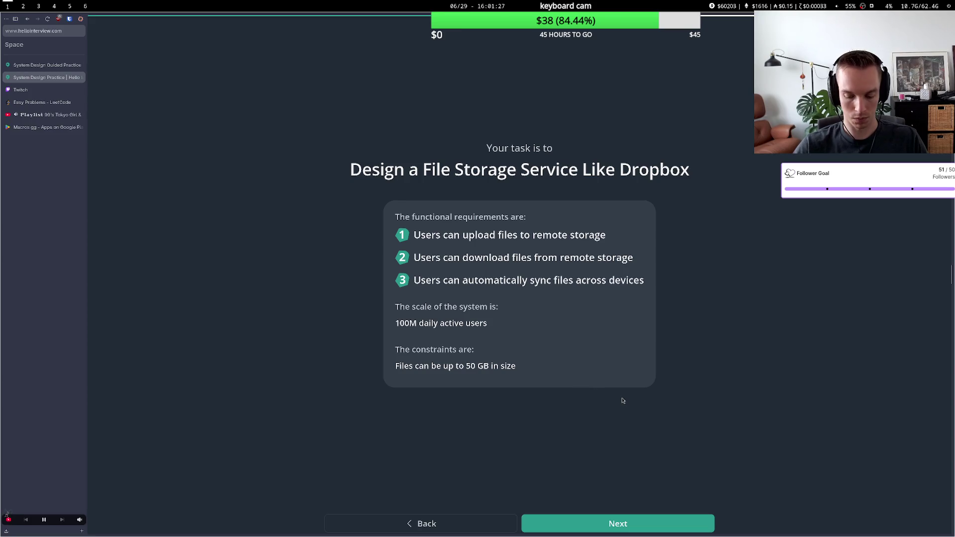
key(super+6)
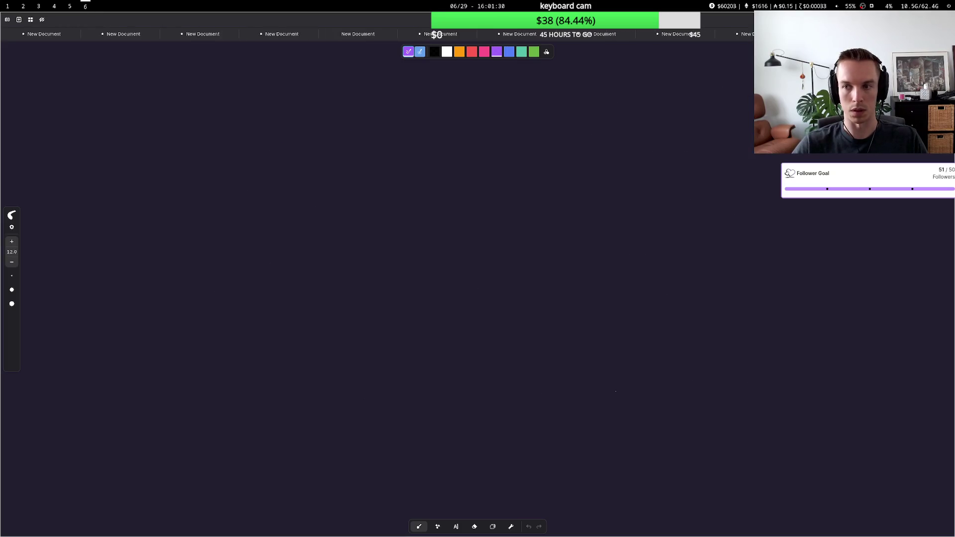
- Close every old Rnote sketch without saving, then return to the Dropbox task on workspace 1
key(ctrl+w)
key(ctrl+w)
key(Tab)
key(Return)
key(ctrl+w)
key(Tab)
key(Return)
key(ctrl+w)
key(Tab)
key(Return)
key(ctrl+w)
key(Tab)
key(Return)
key(ctrl+w)
key(Tab)
key(Return)
key(ctrl+w)
key(Tab)
key(Return)
key(ctrl+w)
key(Tab)
key(Return)
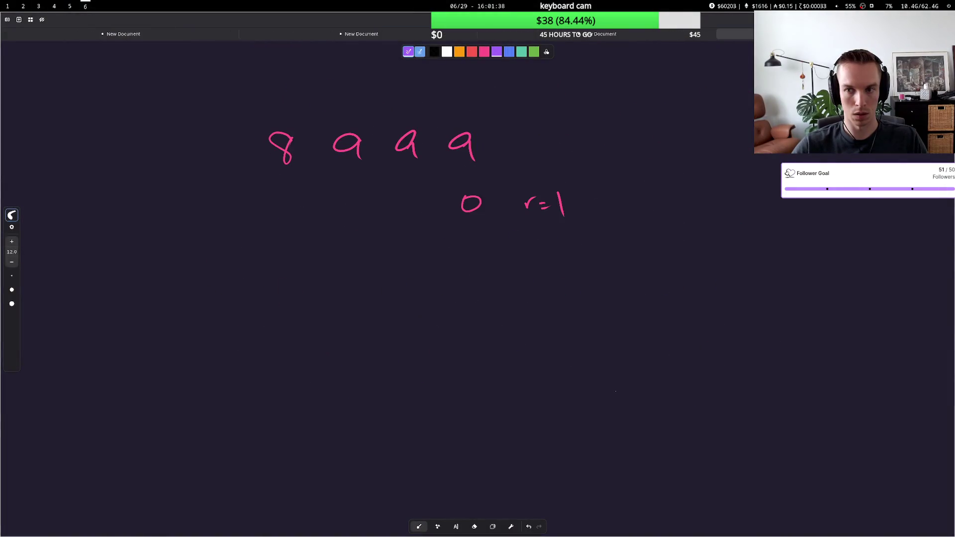
key(ctrl+w)
key(Tab)
key(Return)
key(ctrl+w)
key(Tab)
key(Return)
key(ctrl+w)
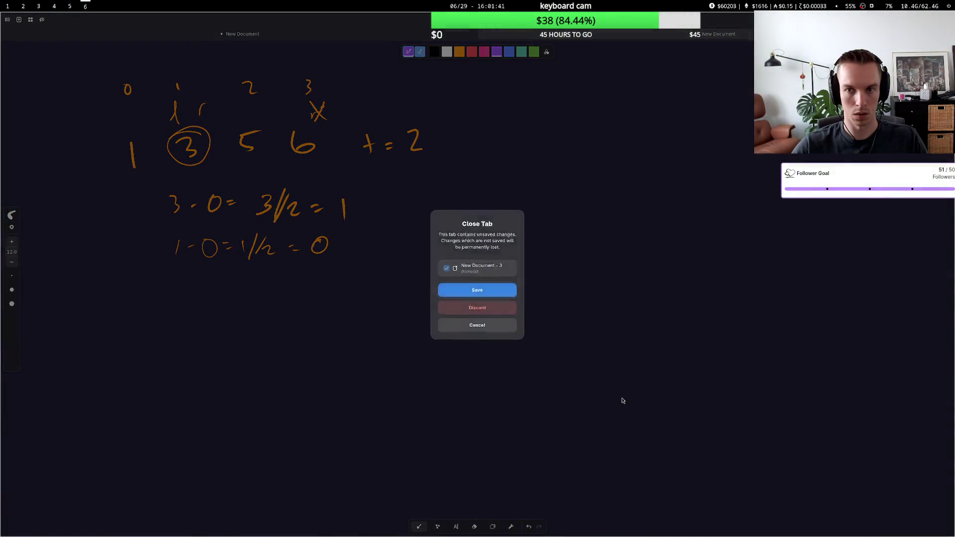
key(Tab)
key(Return)
key(ctrl+w)
key(Tab)
key(Return)
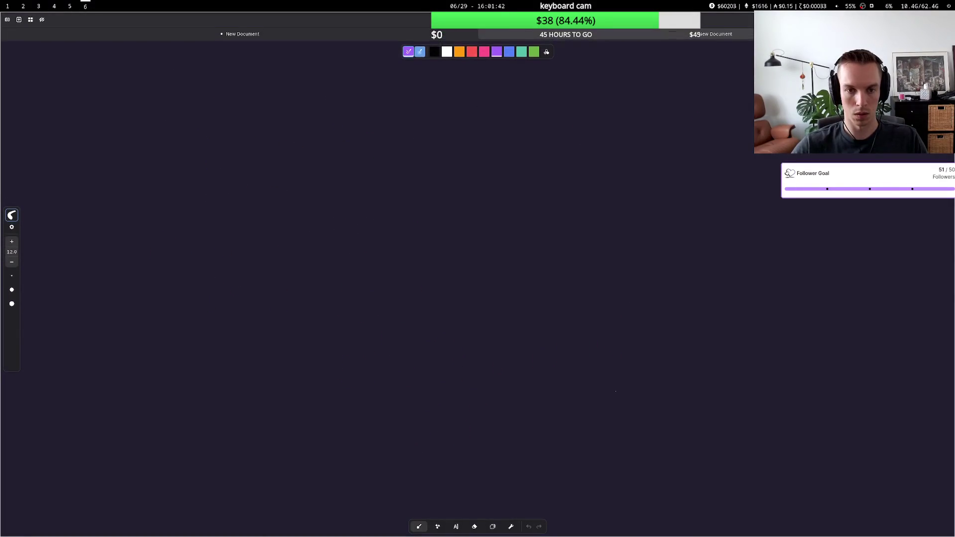
key(super+1)
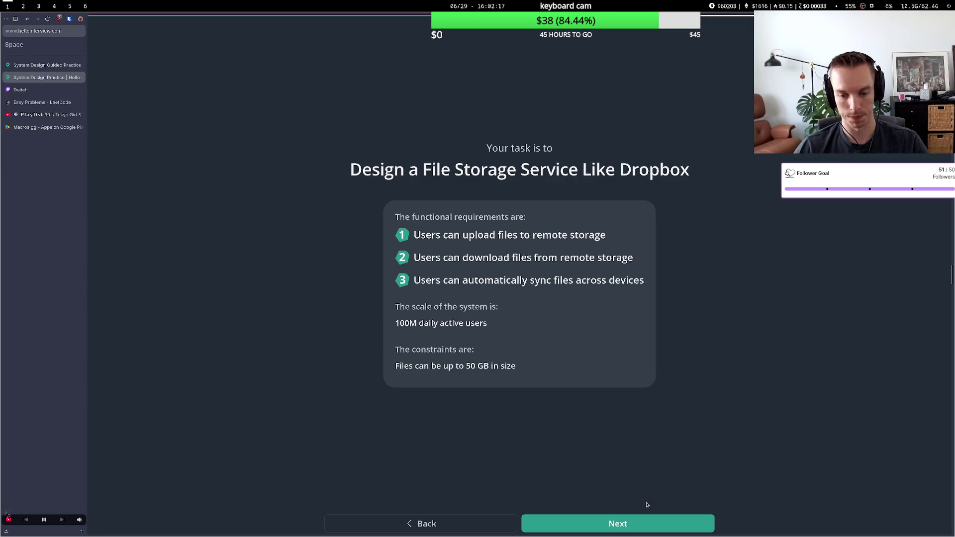
- Advance past the delivery framework overview and open the whiteboard for the non-functional requirements question
click(629, 523)
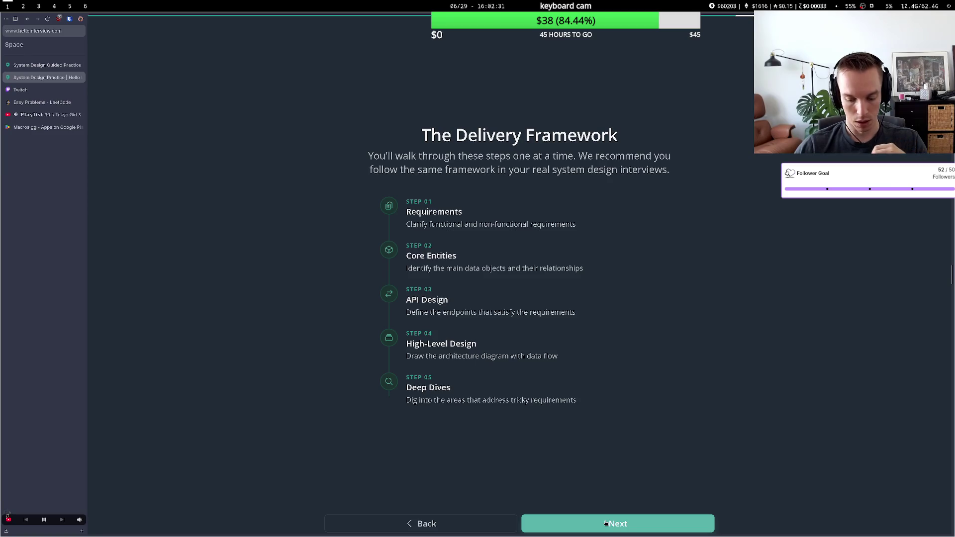
click(606, 523)
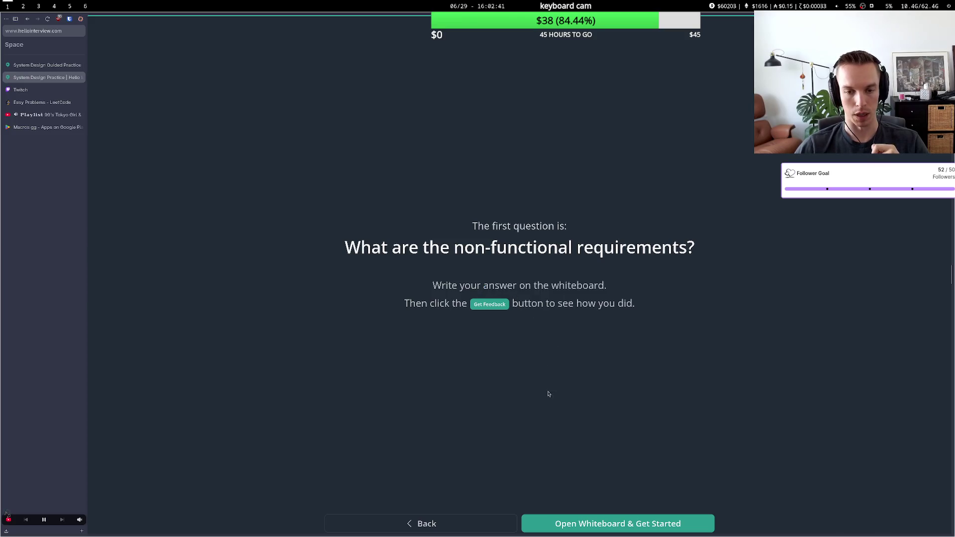
click(589, 523)
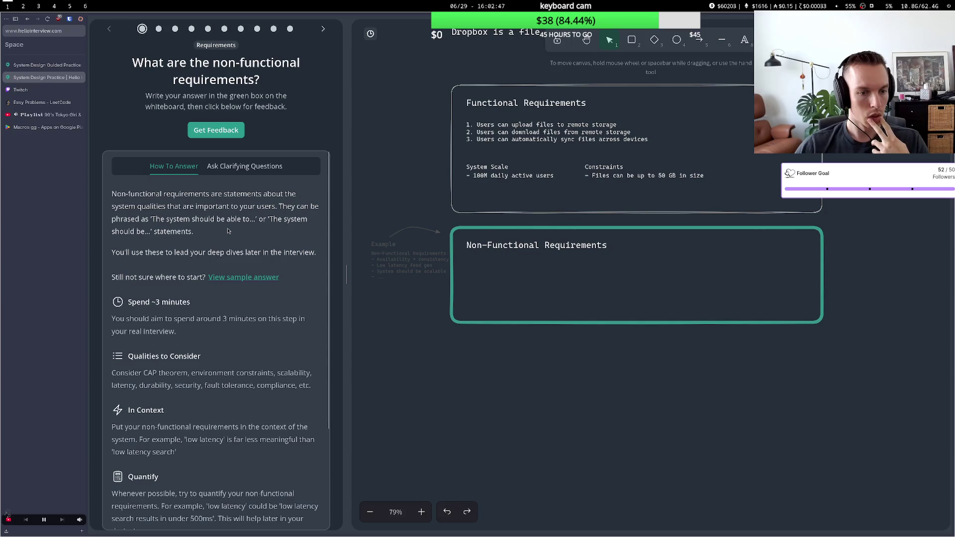
- Write '- Availability > Consistency for file access' in the Non-Functional Requirements box and begin a second dash
double_click(498, 262)
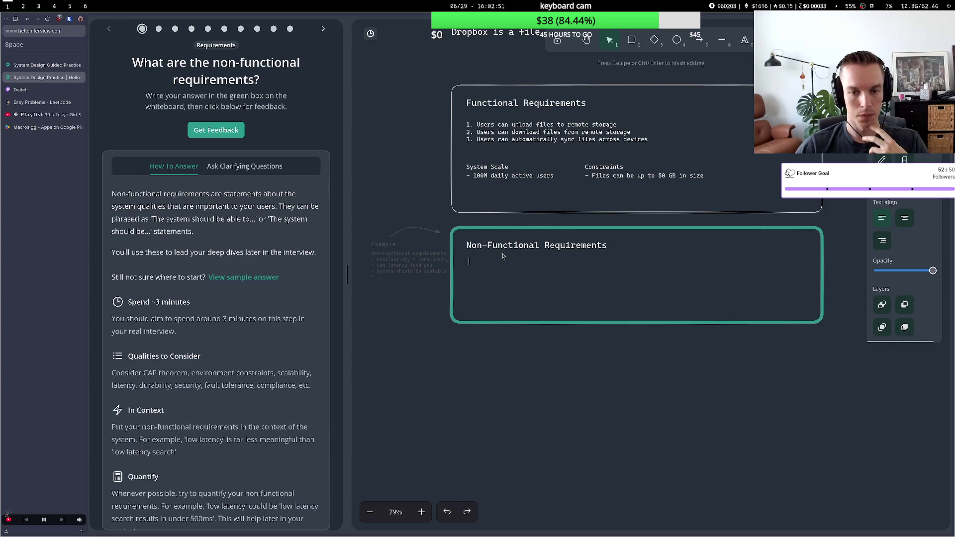
text(-)
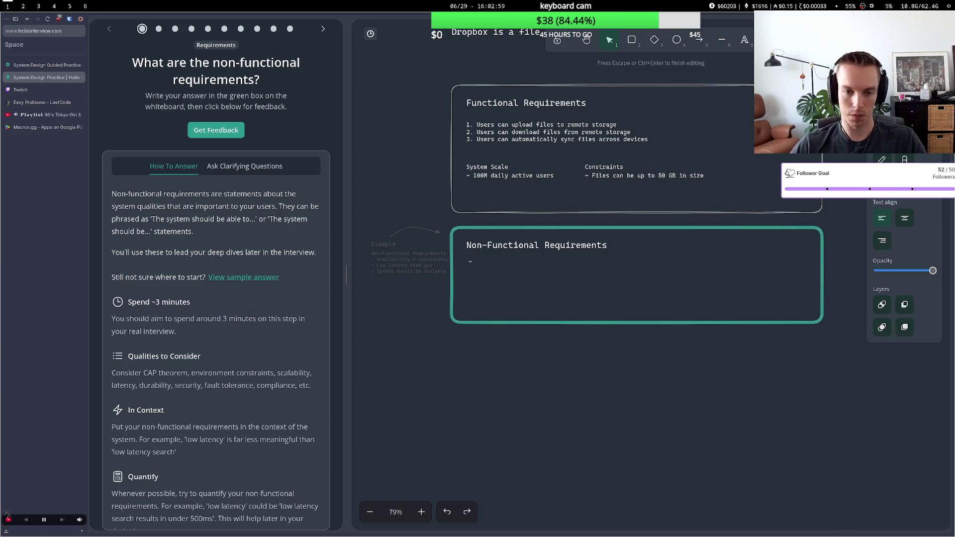
text(Availa)
key(BackSpace)
text(ability > Consistency)
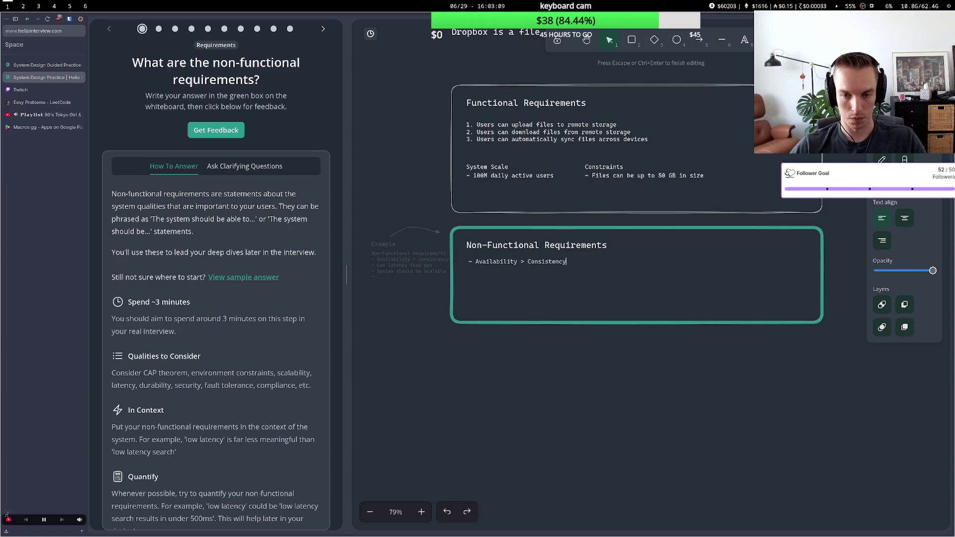
text( for )
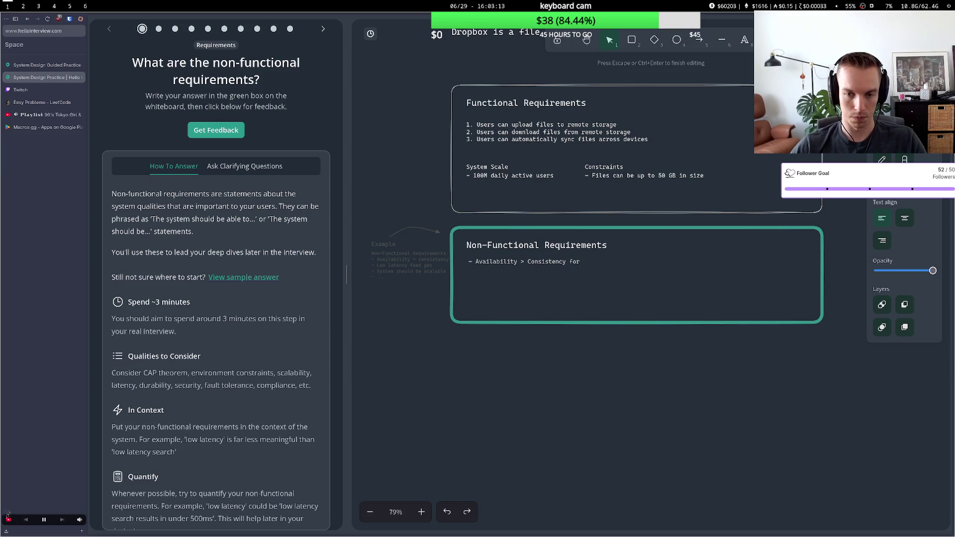
text(file )
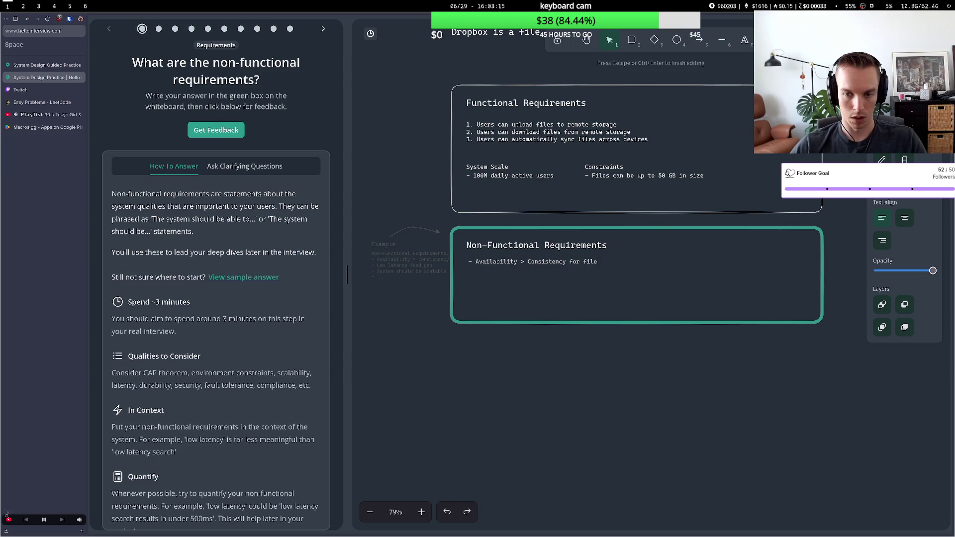
text(a)
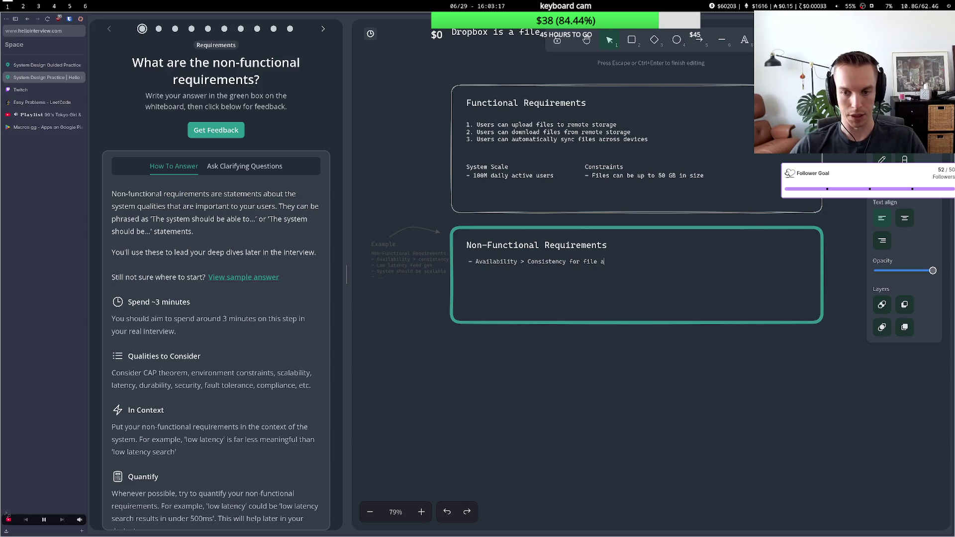
text(ccess)
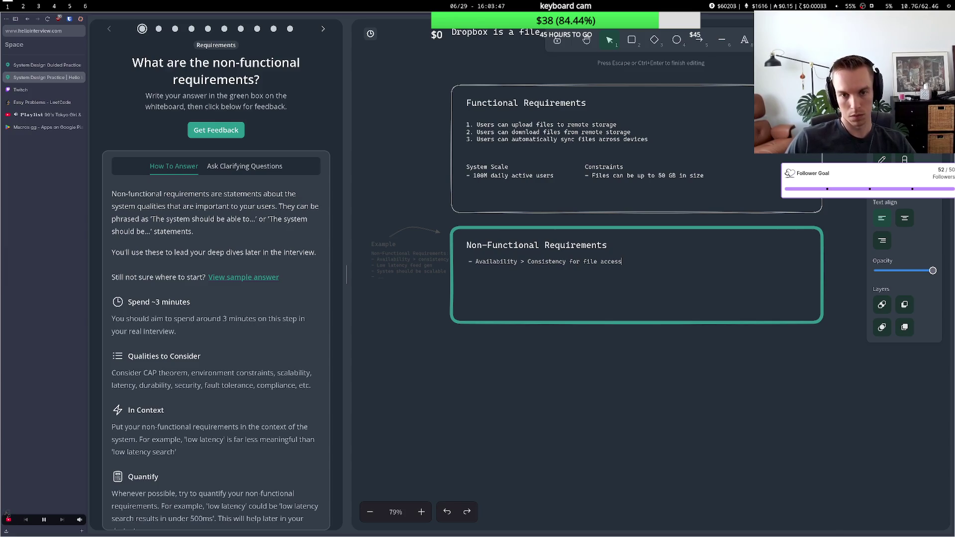
text(s)
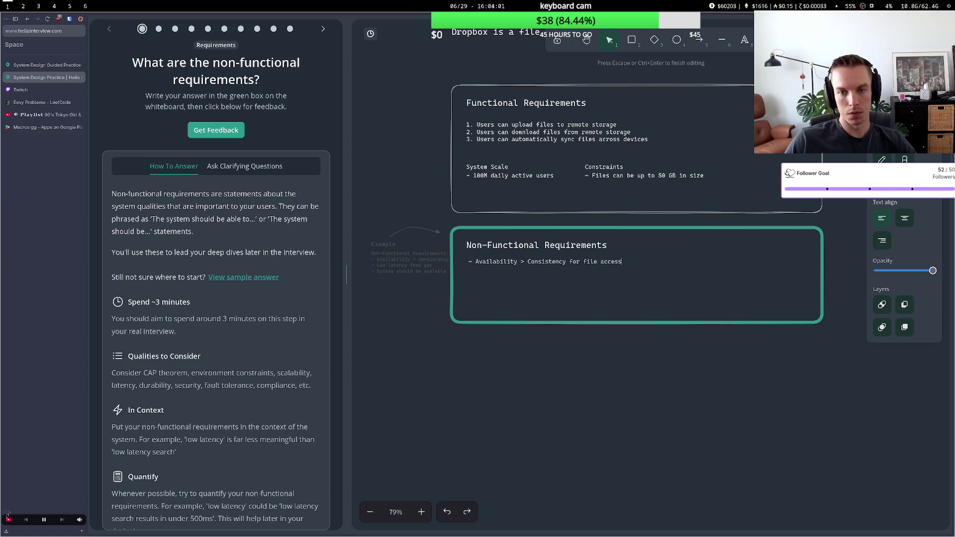
key(BackSpace)
key(BackSpace)
key(BackSpace)
key(BackSpace)
key(BackSpace)
key(BackSpace)
text(-)
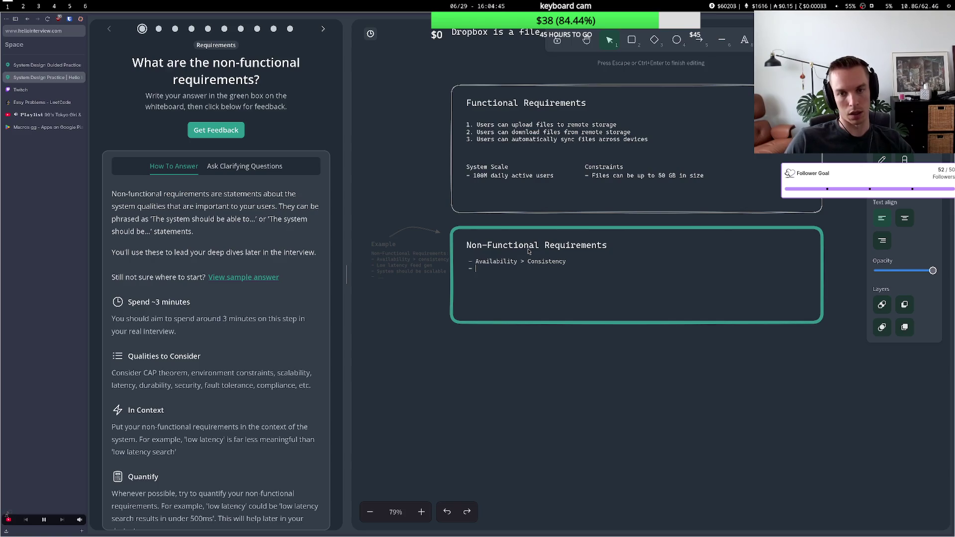
- Write the second bullet 'Consistency > Availability for file syncing' and begin a third dash bullet
text(Co)
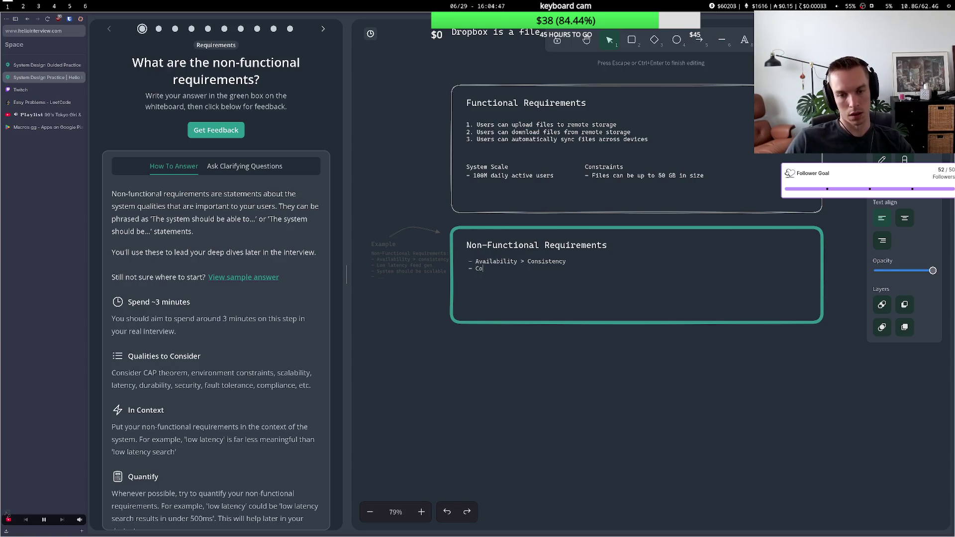
text(nsis)
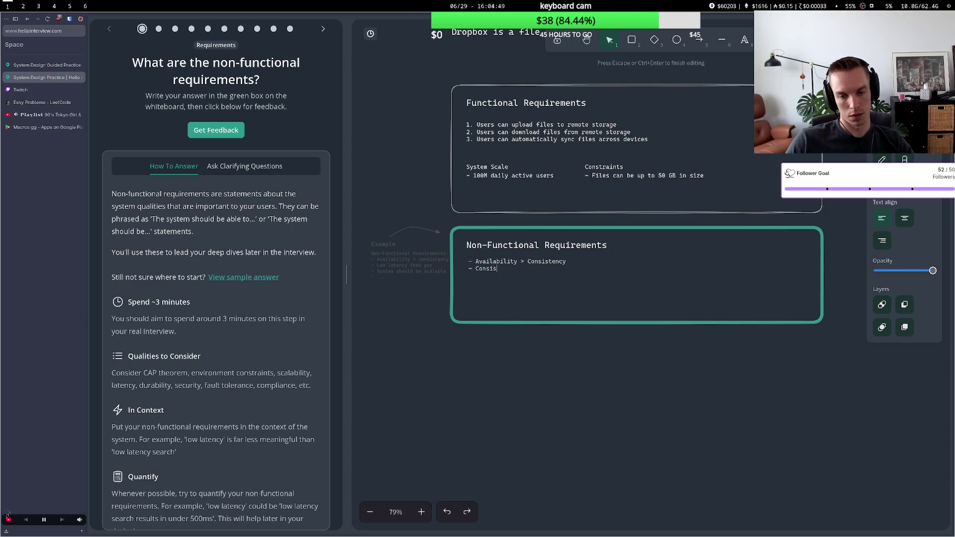
text(tenc)
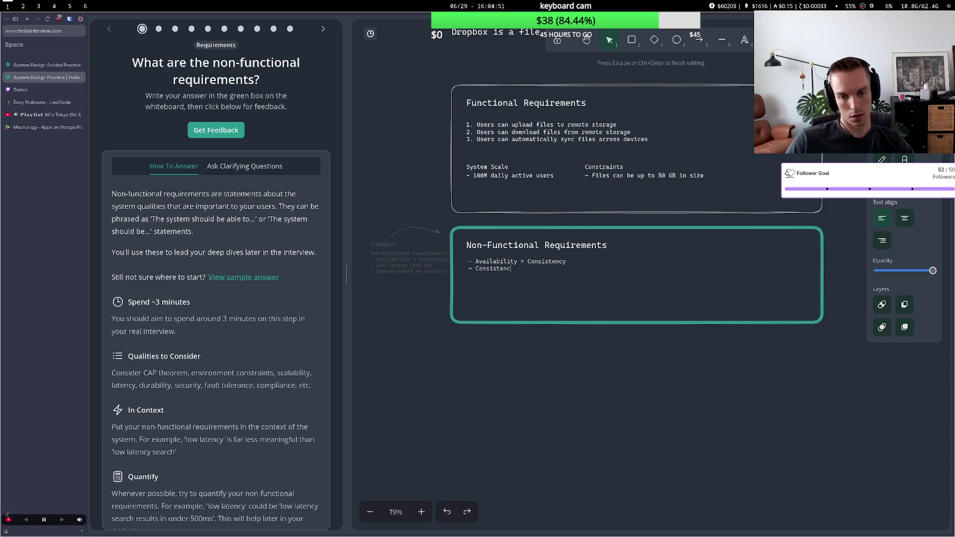
text(y fofiles)
text( for file)
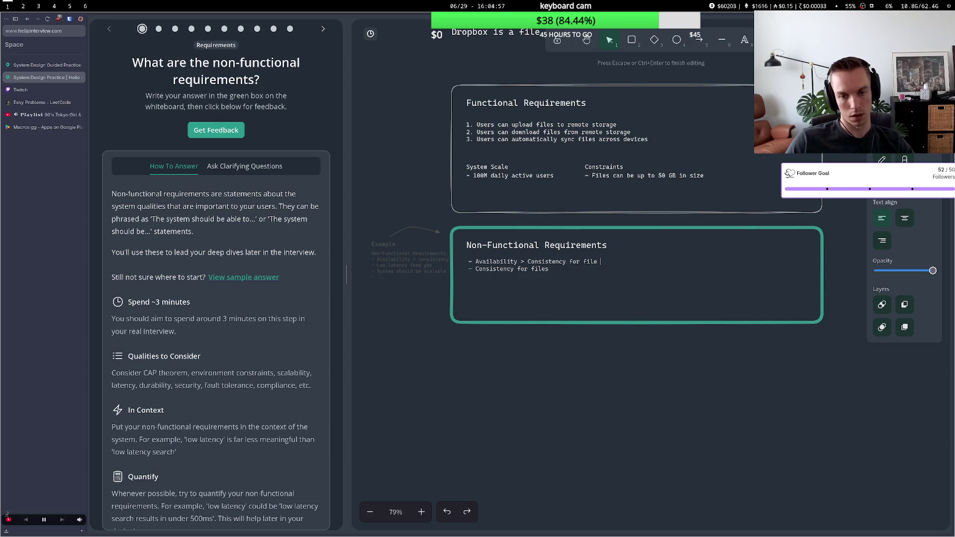
text( access)
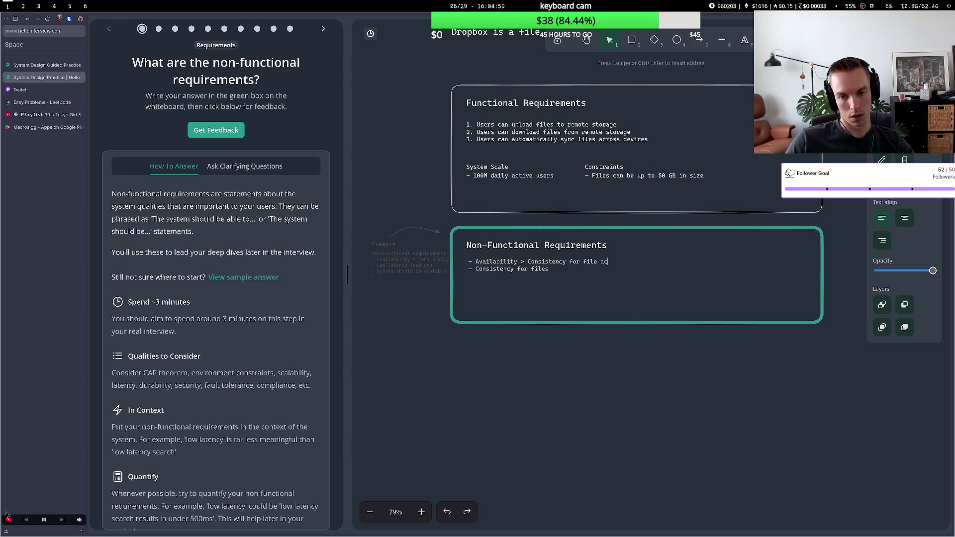
click(552, 268)
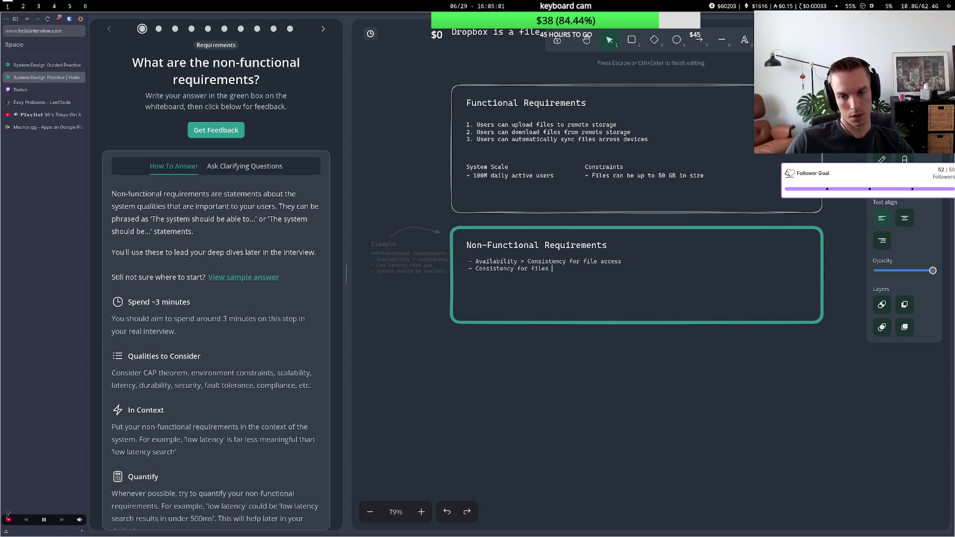
key(BackSpace)
text(sy)
key(BackSpace)
text(ncing)
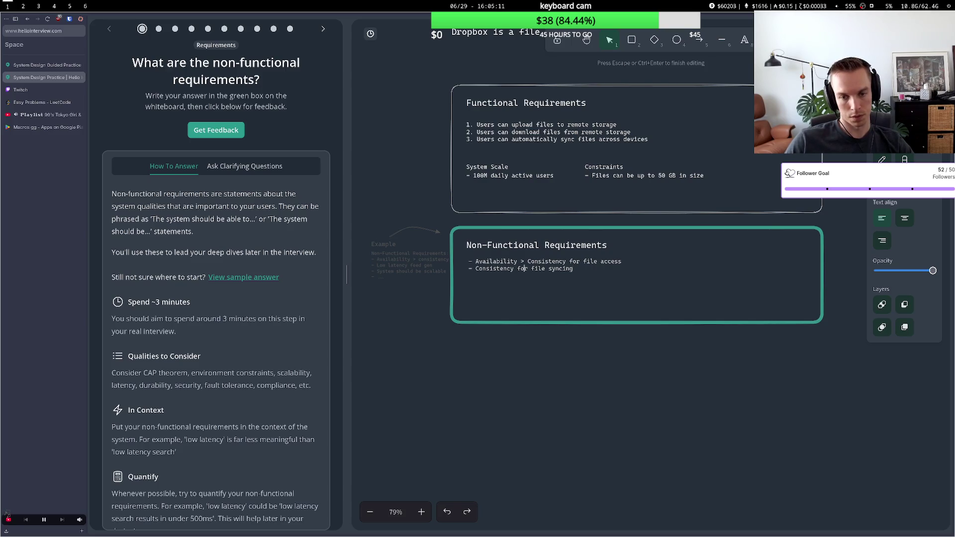
text(> Avai)
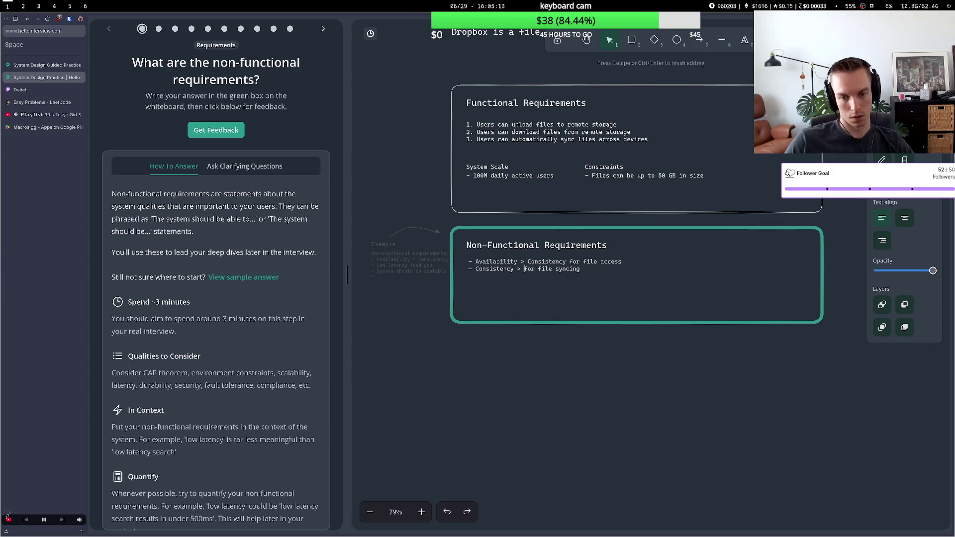
text(lability)
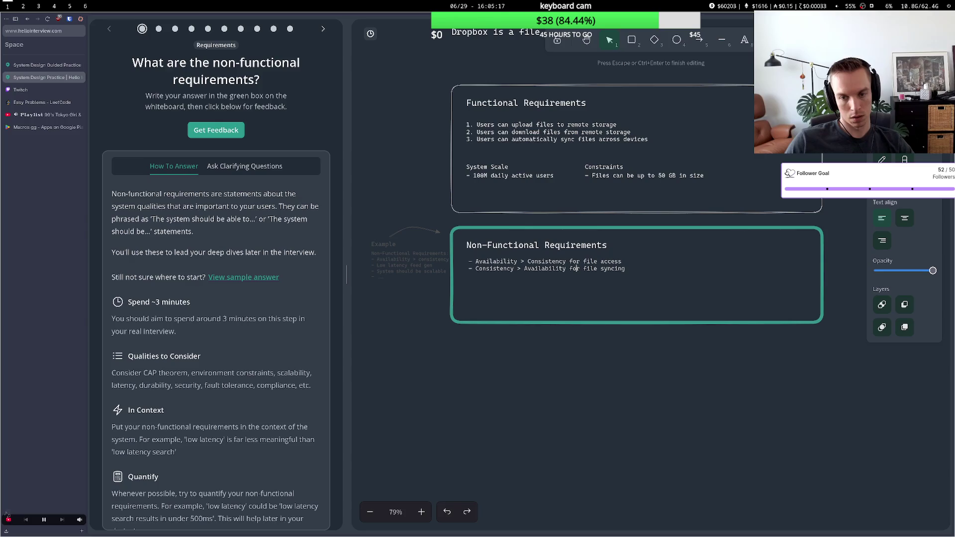
key(Return)
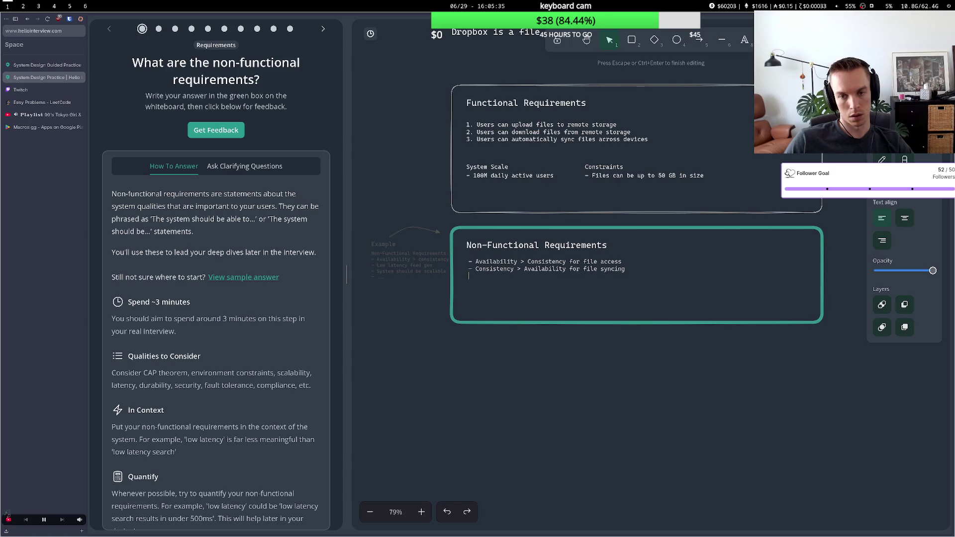
text(-)
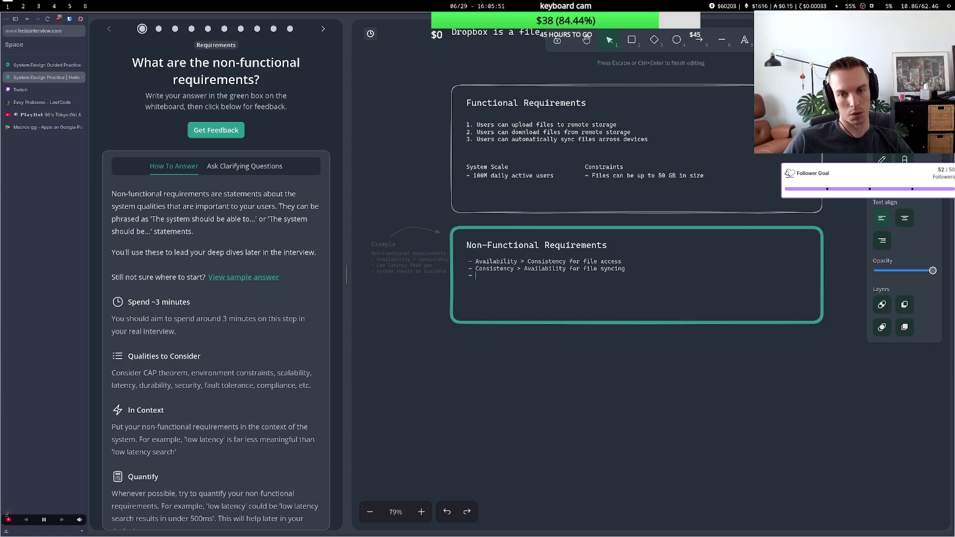
- Add 'Gracefully handle large file uploads when faults occur (resumable uploads)' as the third bullet and commit it
text(Gro)
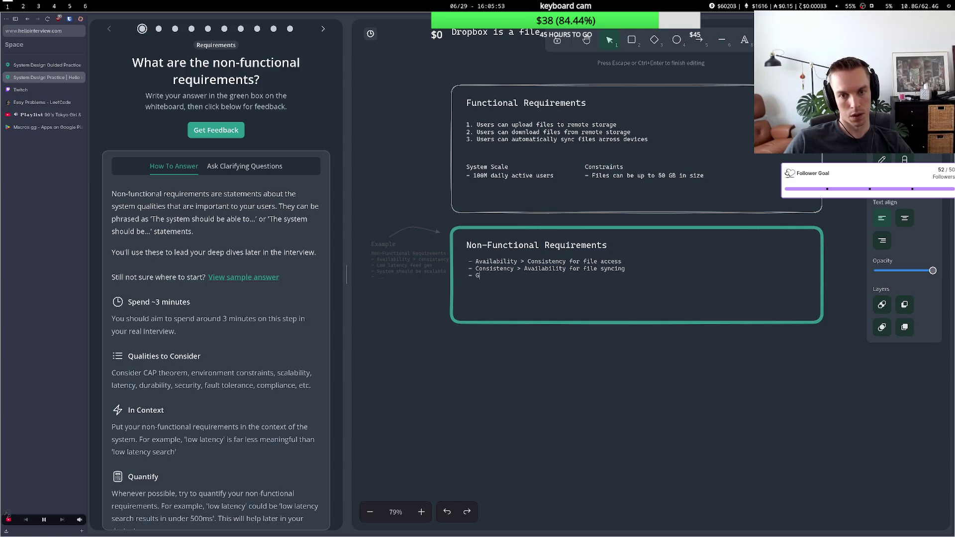
key(BackSpace)
text(acefoll)
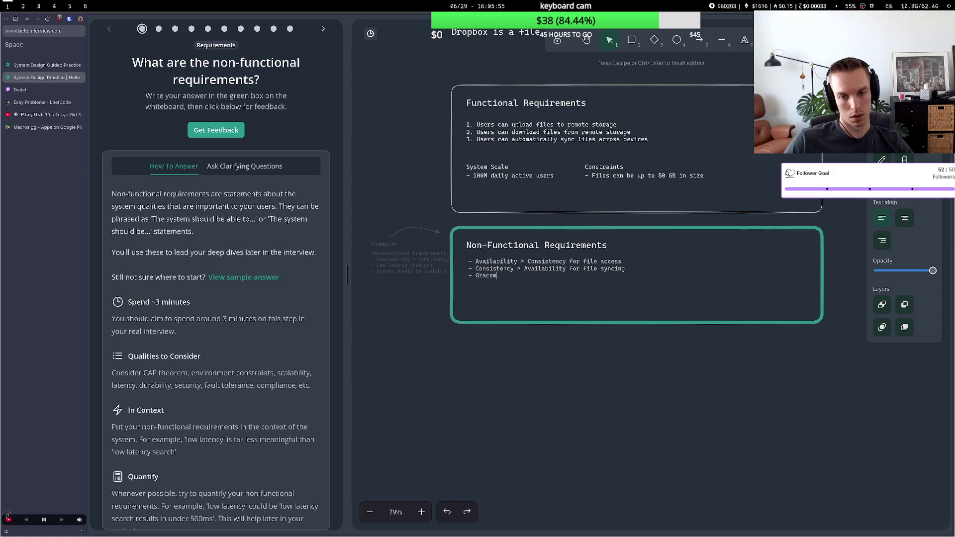
key(BackSpace)
key(BackSpace)
text(lly )
text(handle lin)
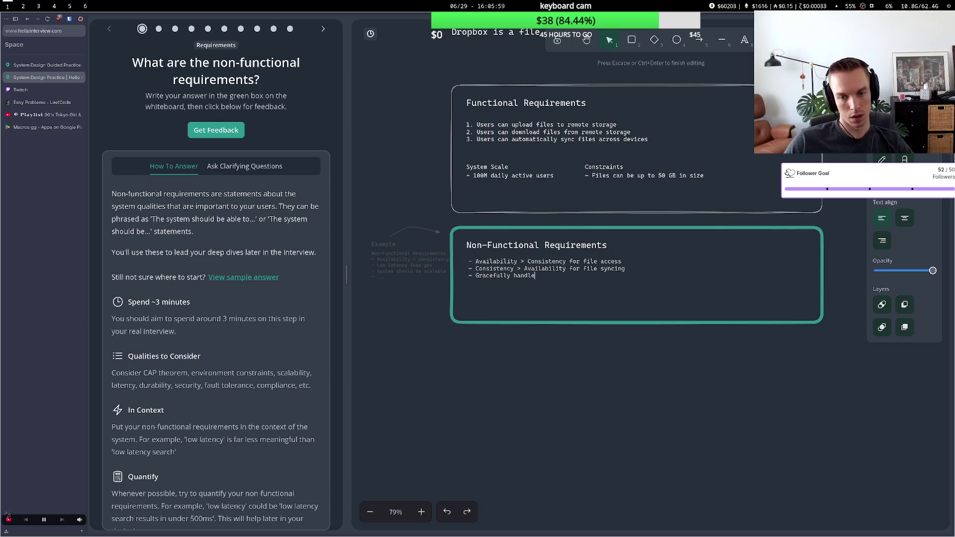
key(BackSpace)
key(BackSpace)
text(arge file uploads )
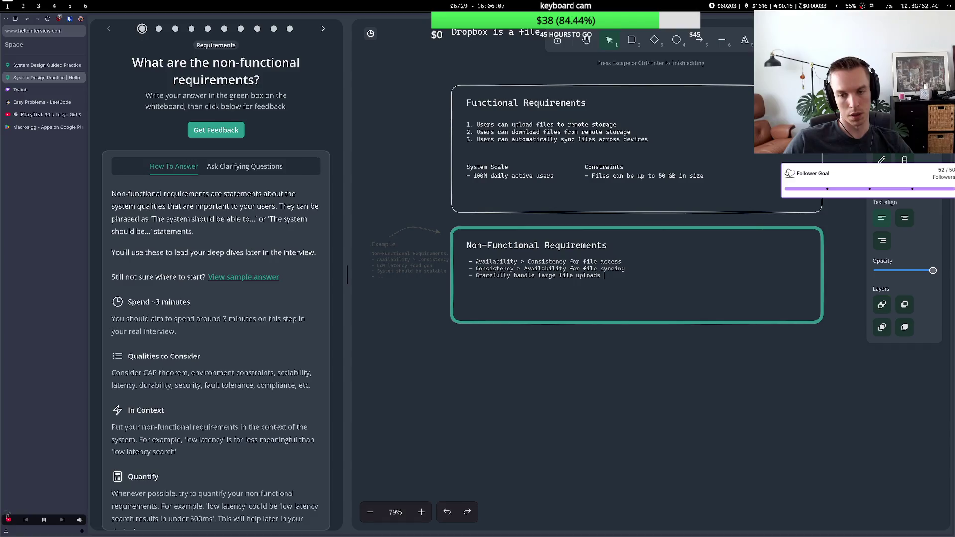
text(when fa)
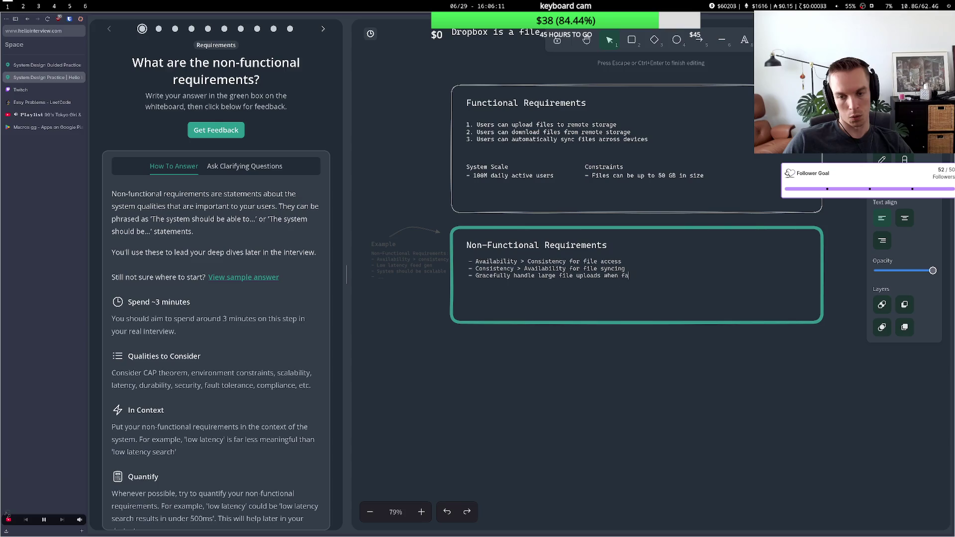
text(ults o)
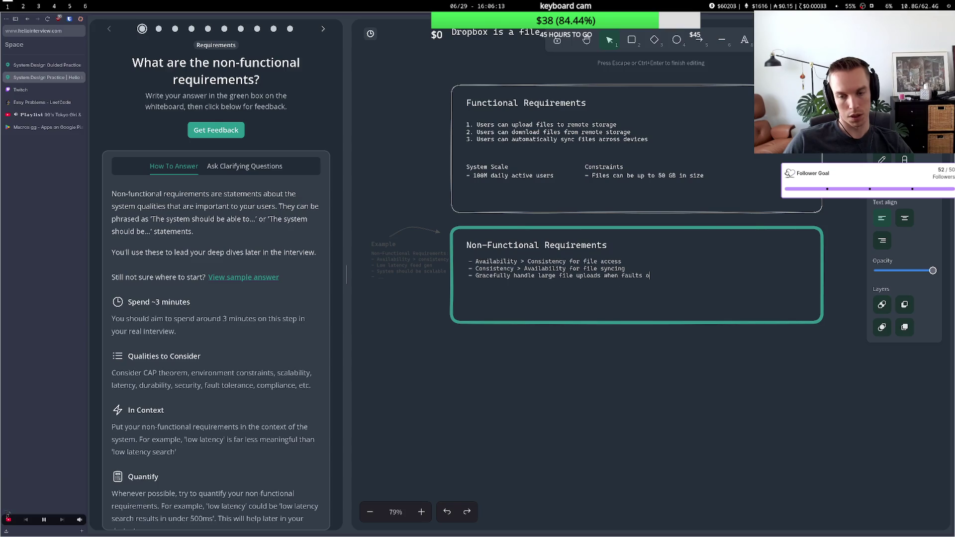
text(ccur )
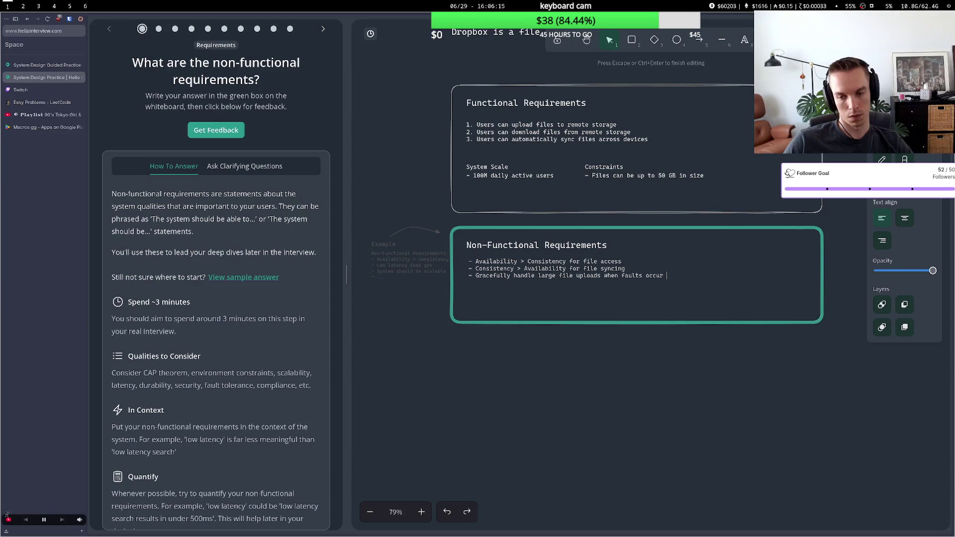
text((resu)
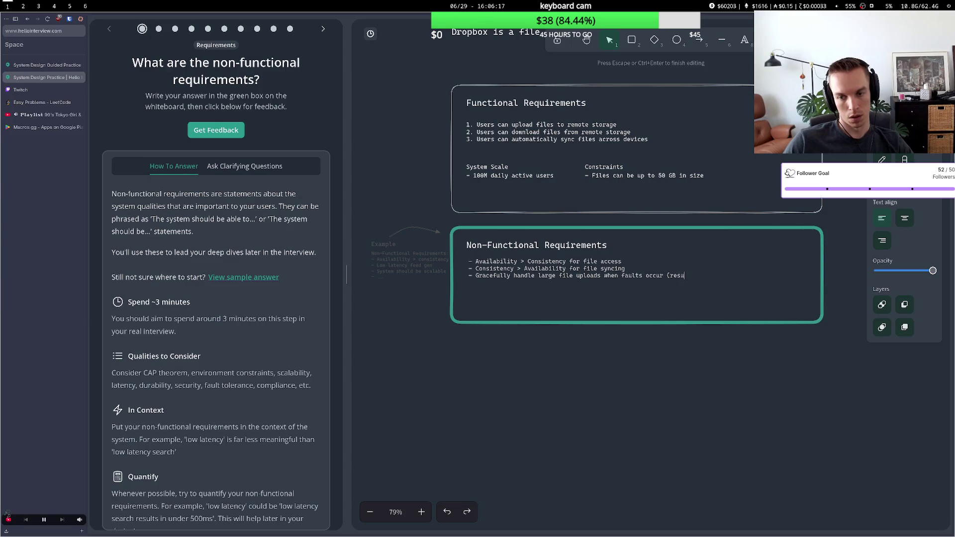
text(mable uplo)
text(al)
text(s))
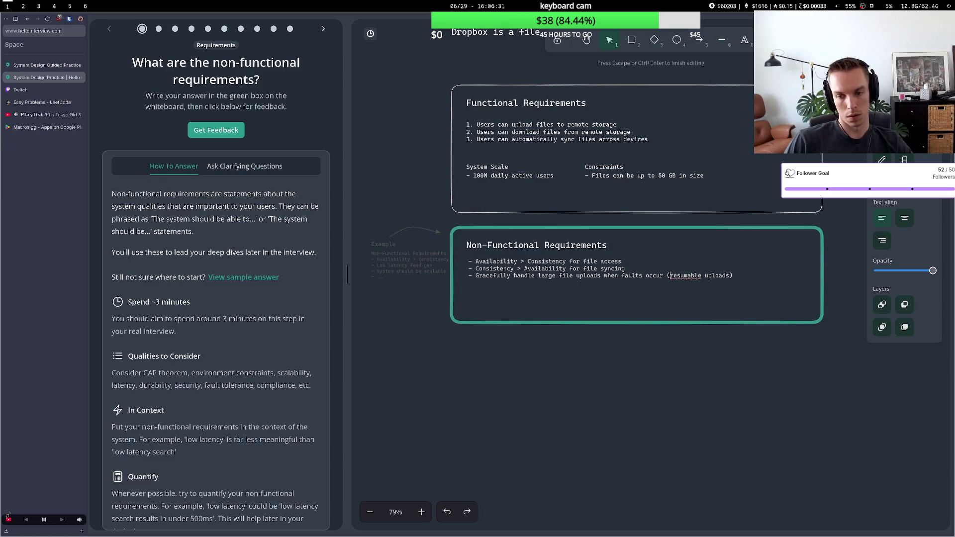
key(Escape)
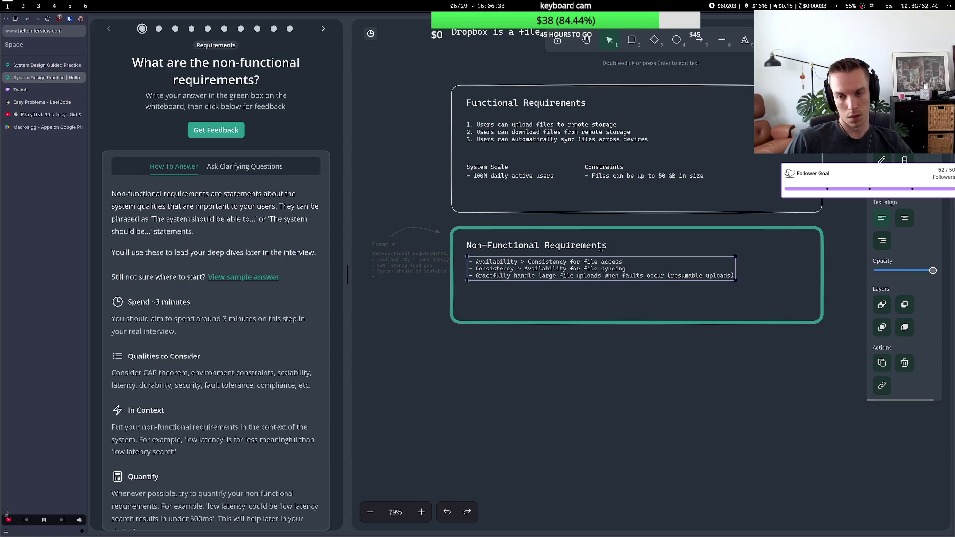
- Extend the third bullet to end '(resumable uploads/downloads)' and start a fourth bullet
key(Return)
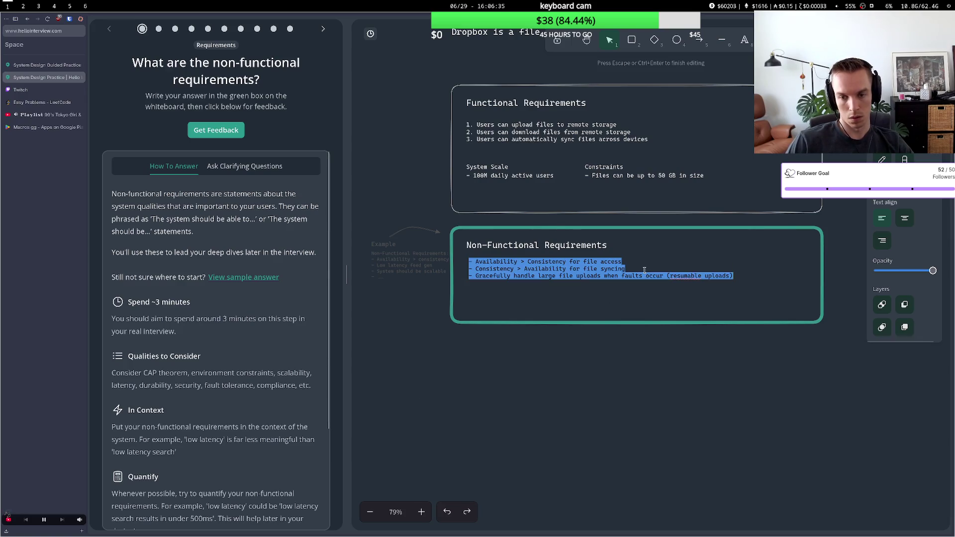
key(Right)
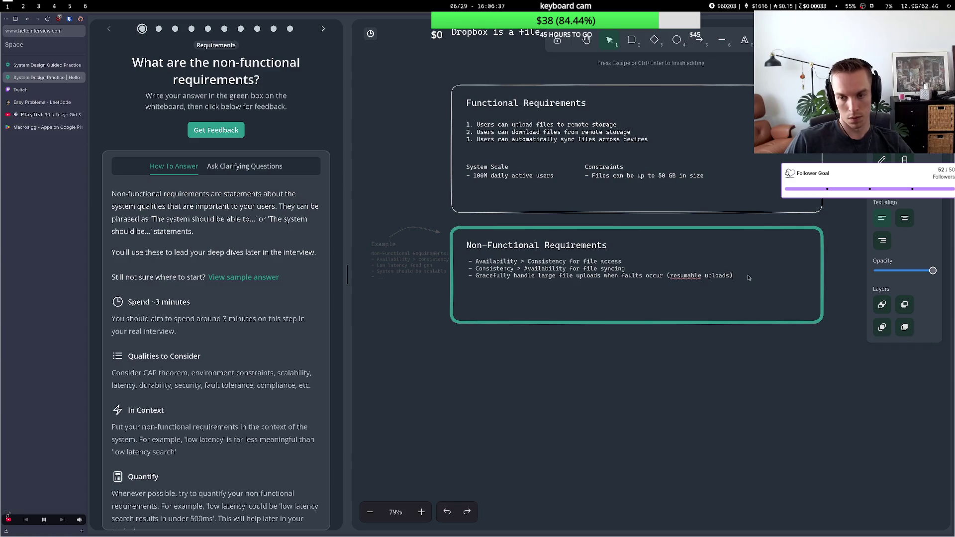
text(/dow)
text(nloads)
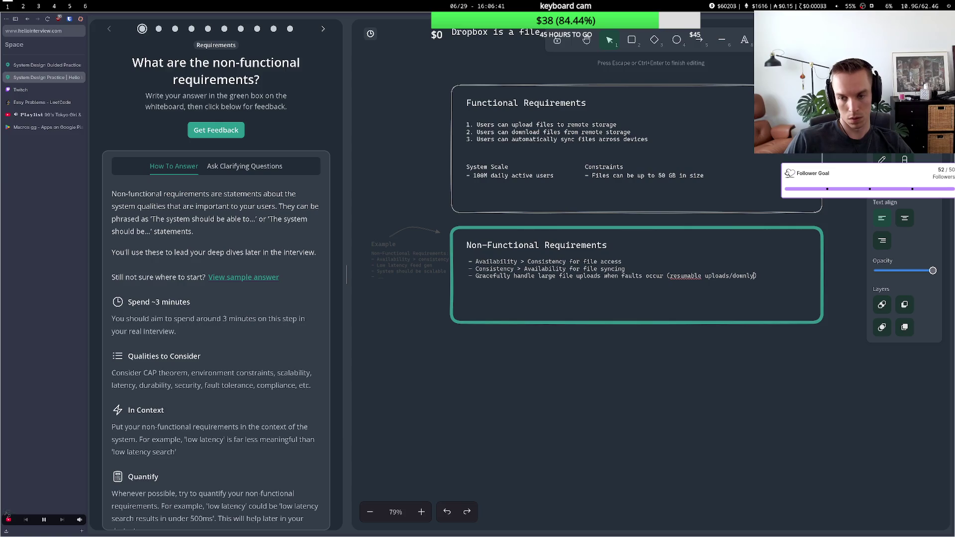
key(Return)
text(-)
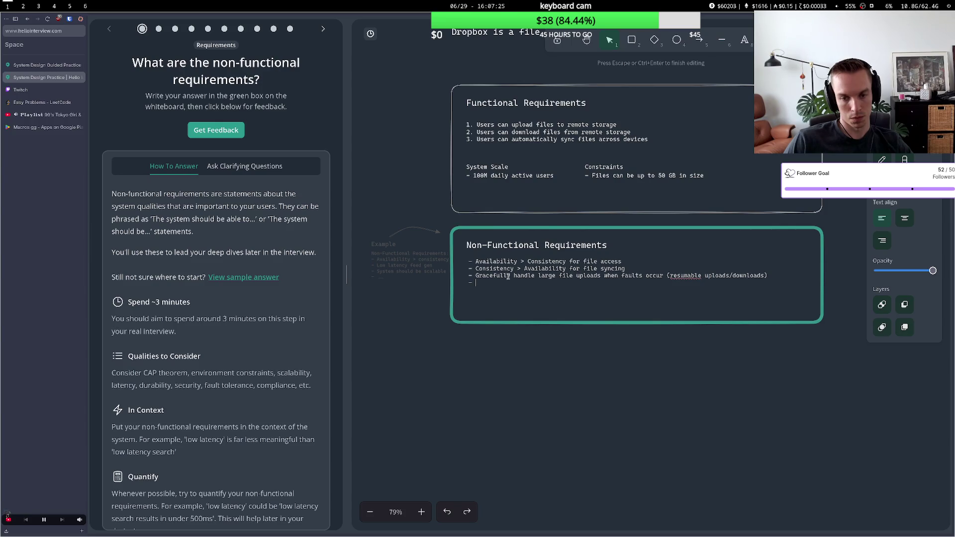
- Write the fourth bullet 'Scalable to 100M users and 50GB files'
key(BackSpace)
key(BackSpace)
key(Return)
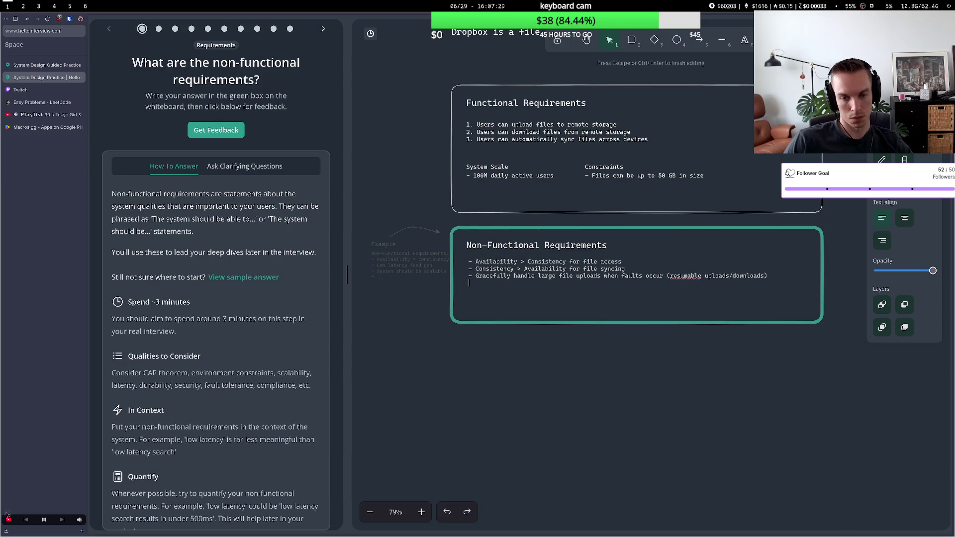
text(-)
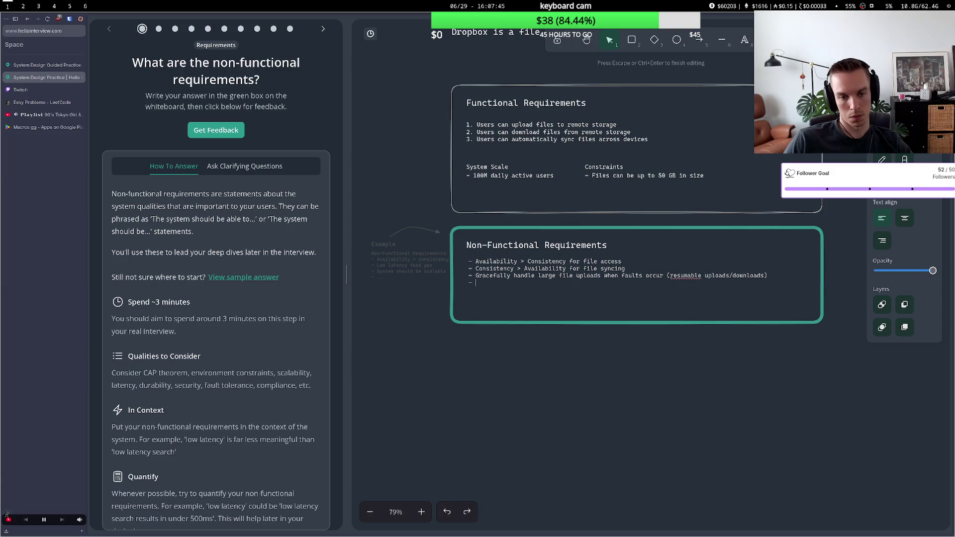
text(Scala)
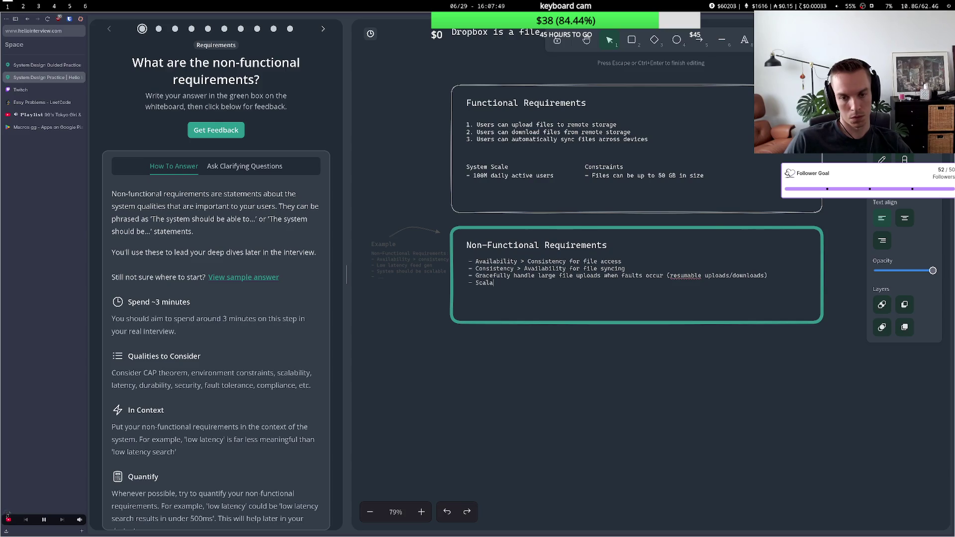
text(ble)
text( to 100)
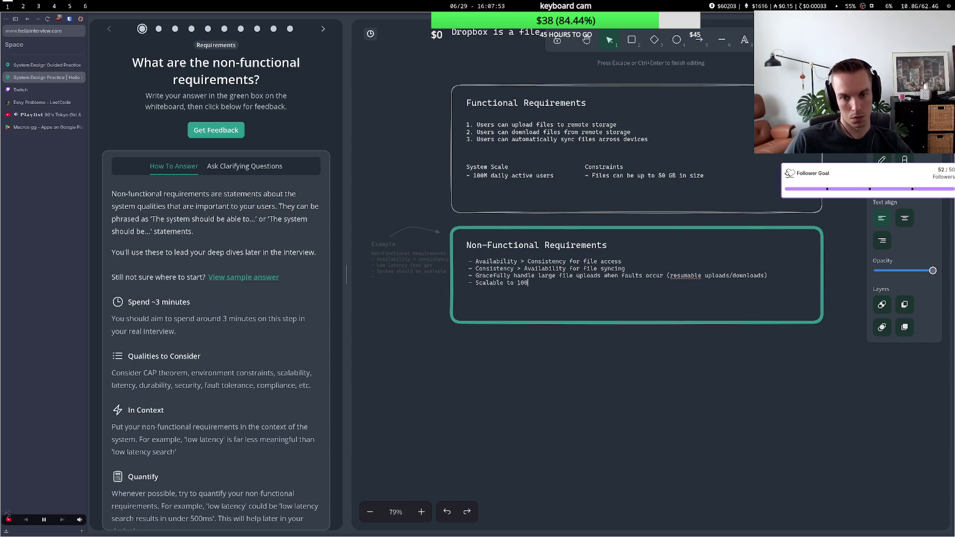
text(M users and )
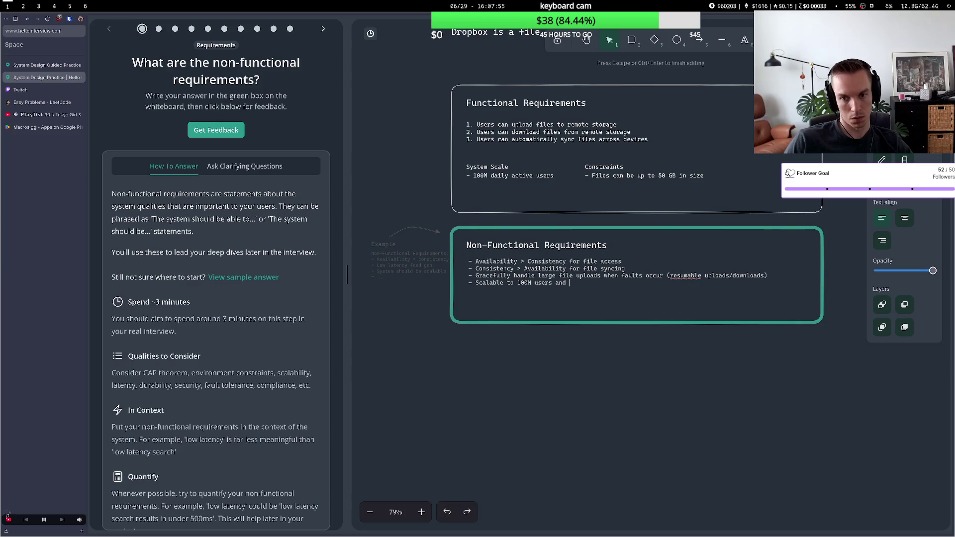
text(50B)
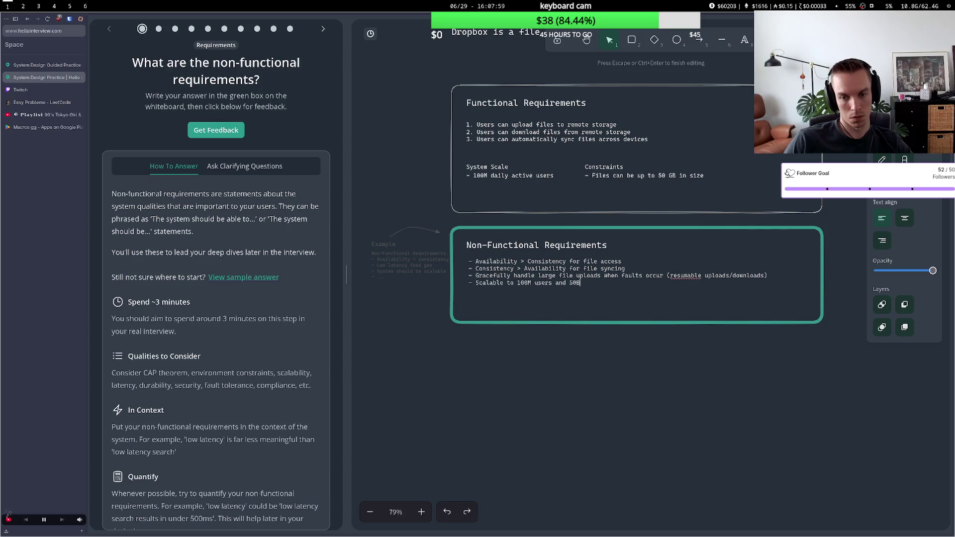
key(BackSpace)
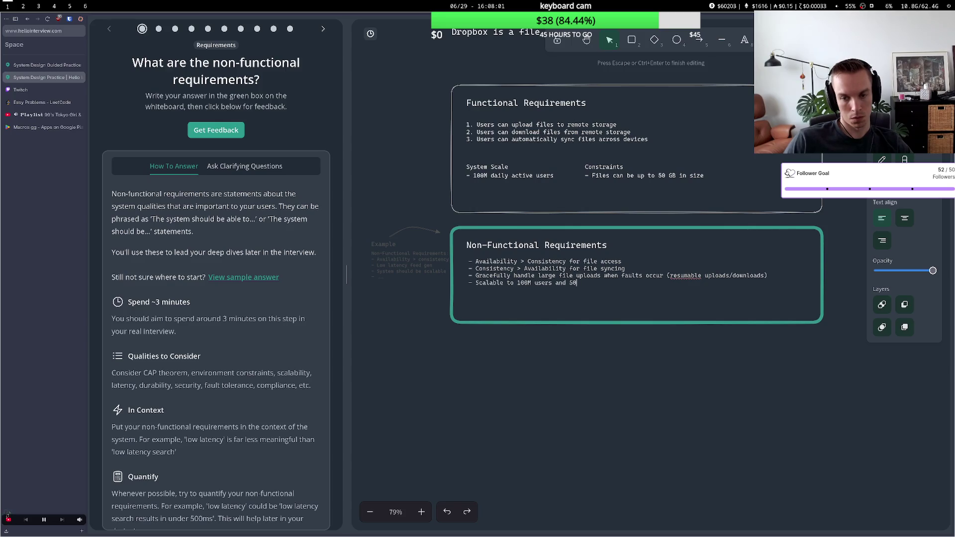
key(BackSpace)
text(GB files)
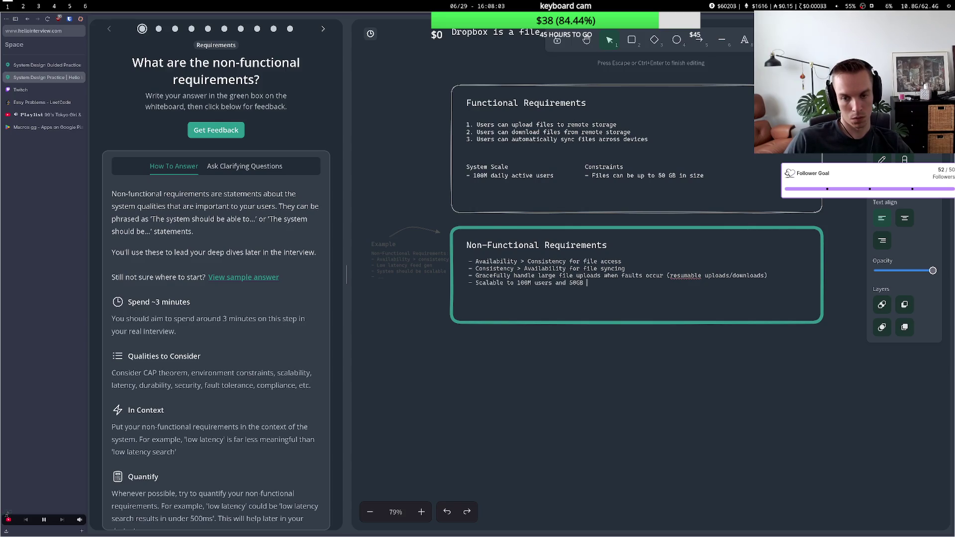
- Select the 'Scalable to 100M users and 50GB files' text and delete it
drag(500, 283, 546, 283)
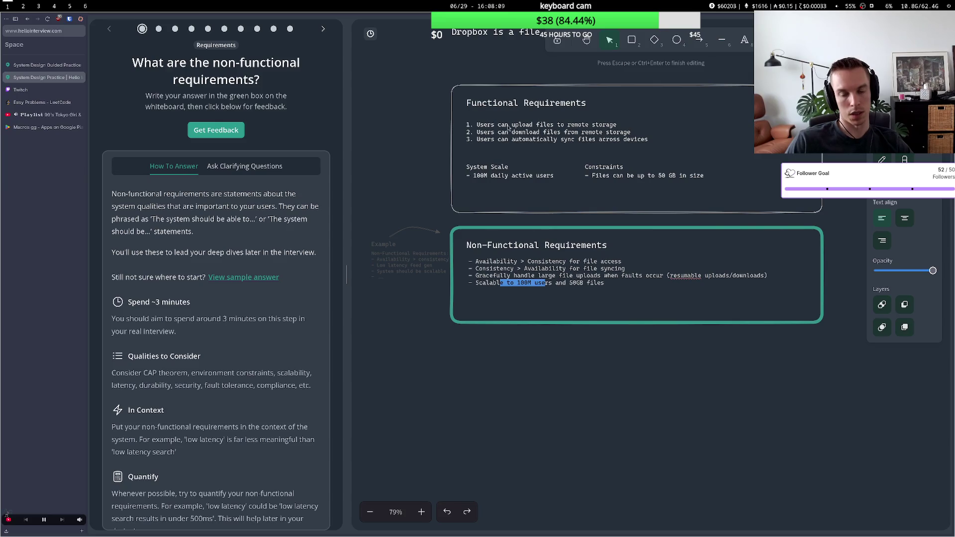
drag(480, 283, 604, 285)
key(Right)
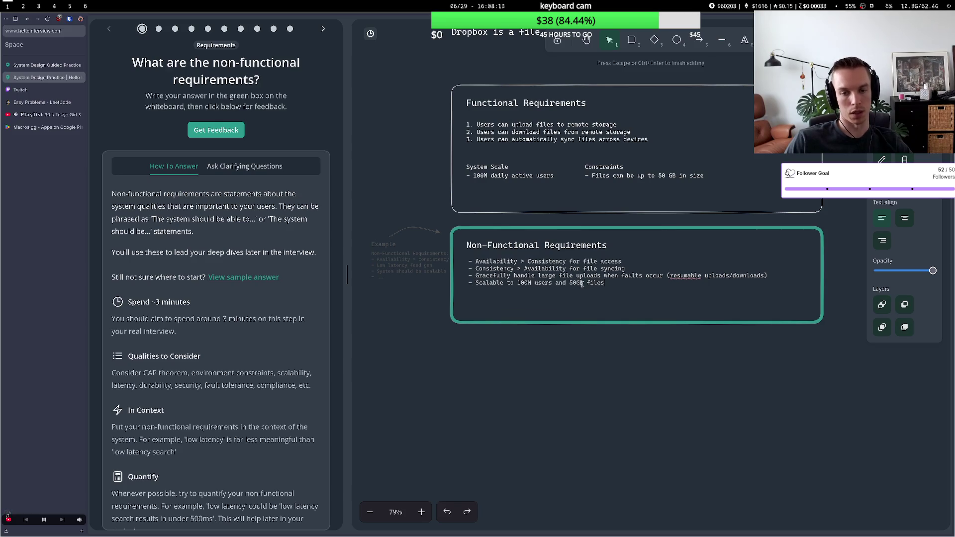
mouse_move(491, 282)
mouse_down()
mouse_move(597, 283)
mouse_move(477, 283)
mouse_up()
click(573, 282)
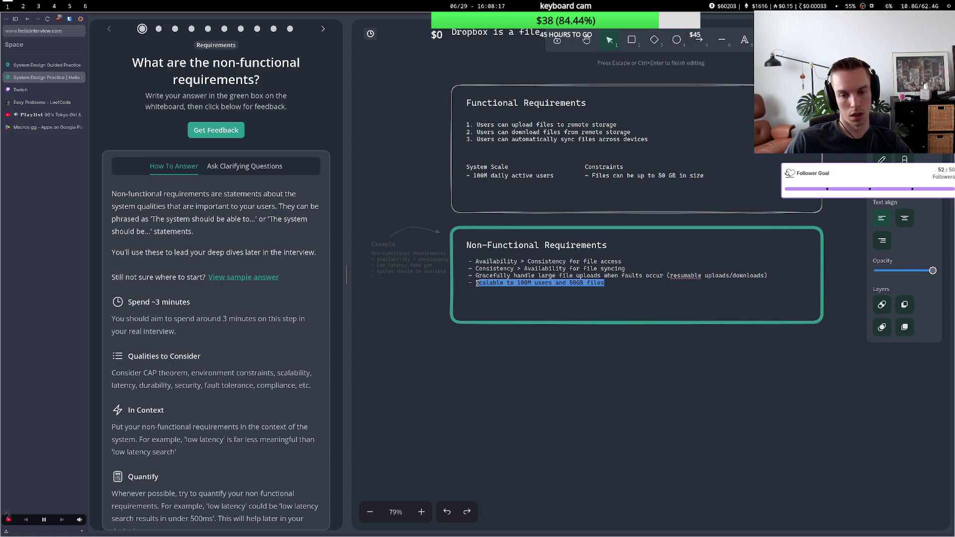
click(600, 282)
drag(605, 283, 475, 282)
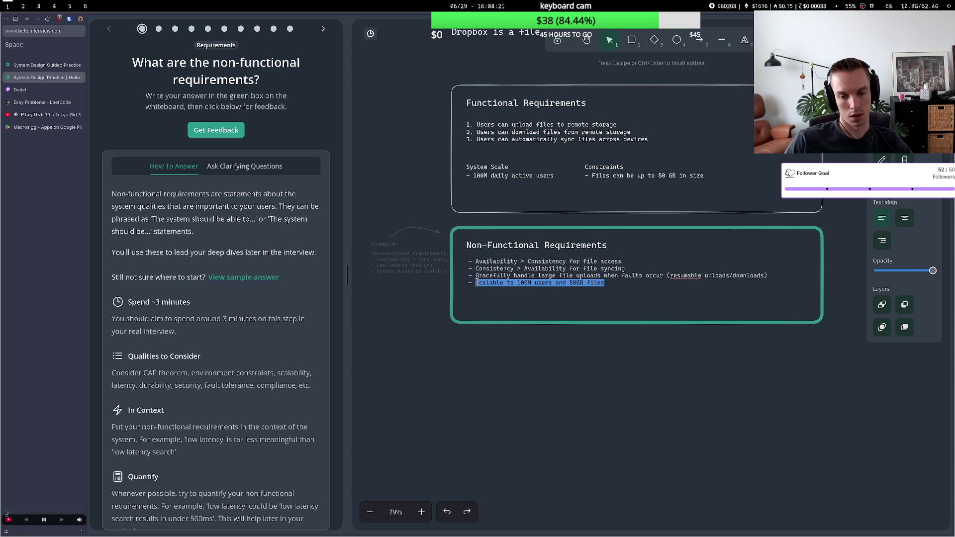
key(BackSpace)
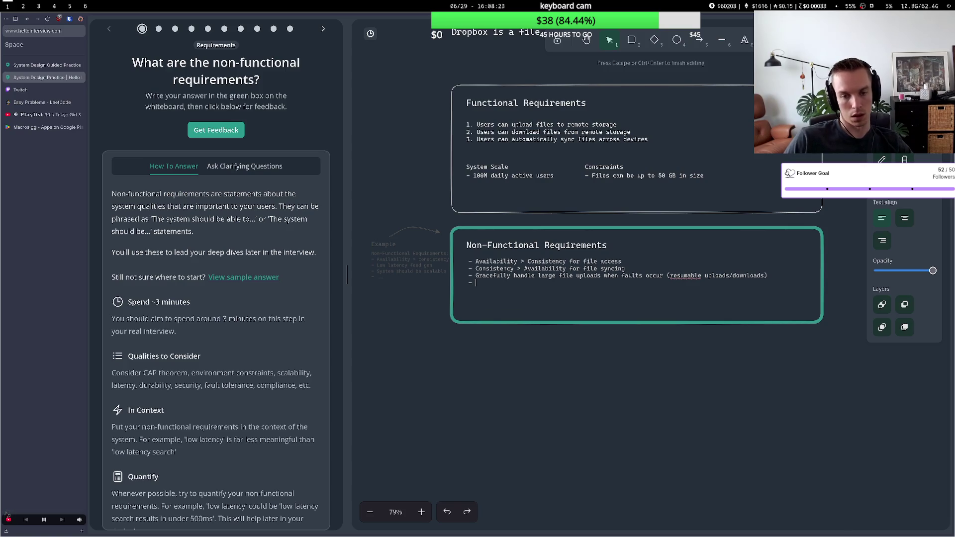
- Write the fourth bullet 'Files should be stored near the user geographically' and finish editing
text(Low latency)
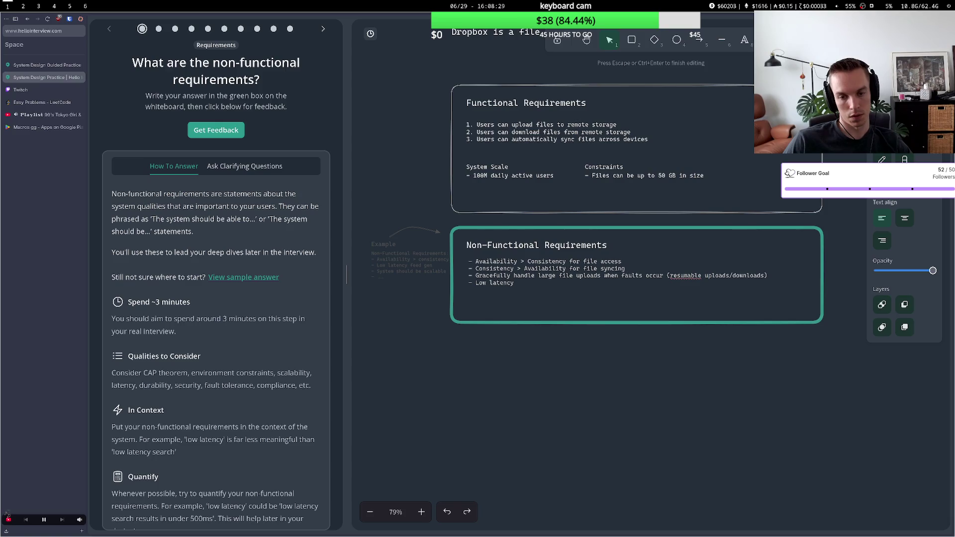
key(BackSpace)
key(BackSpace)
key(BackSpace)
key(BackSpace)
key(BackSpace)
text(Files should be stored near the use )
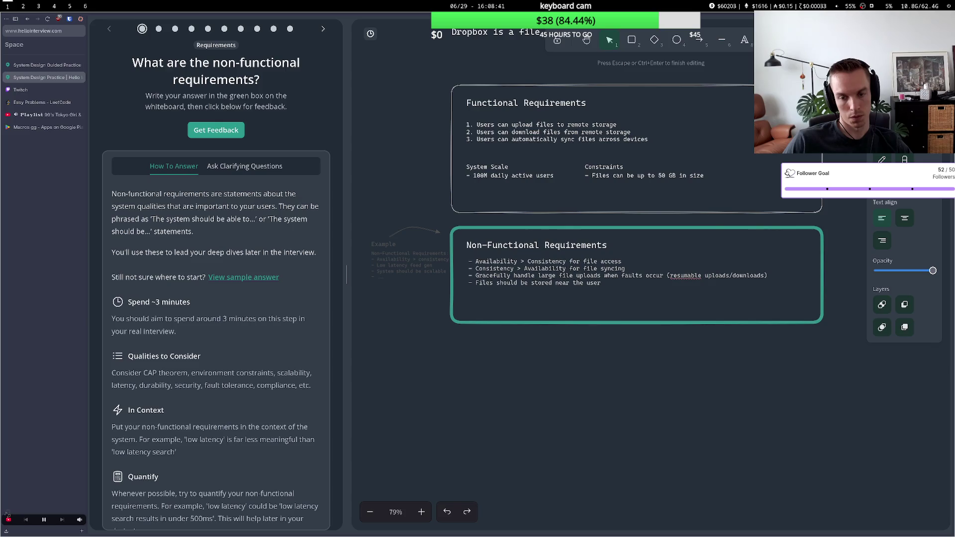
text(go)
text(ographice)
key(BackSpace)
text(ally)
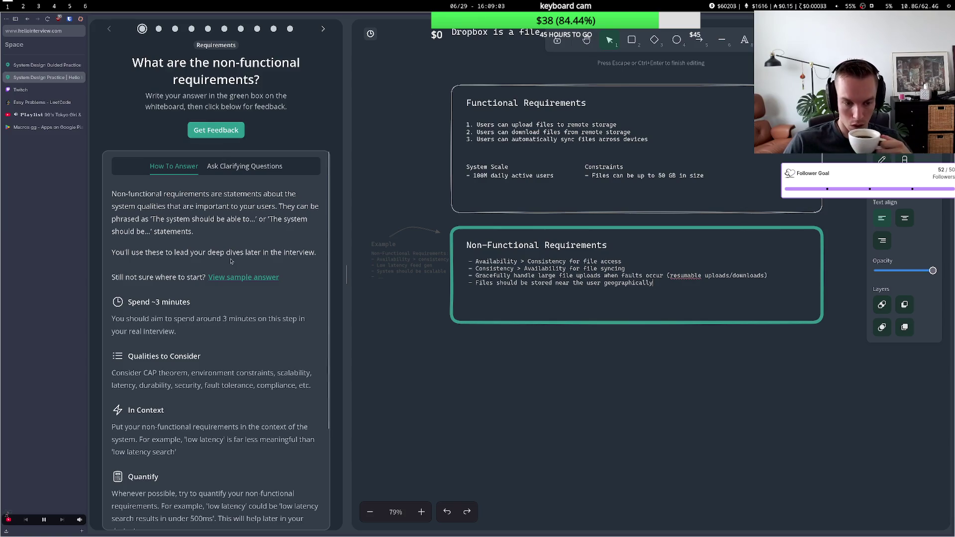
click(271, 314)
scroll(271, 315, down, 5)
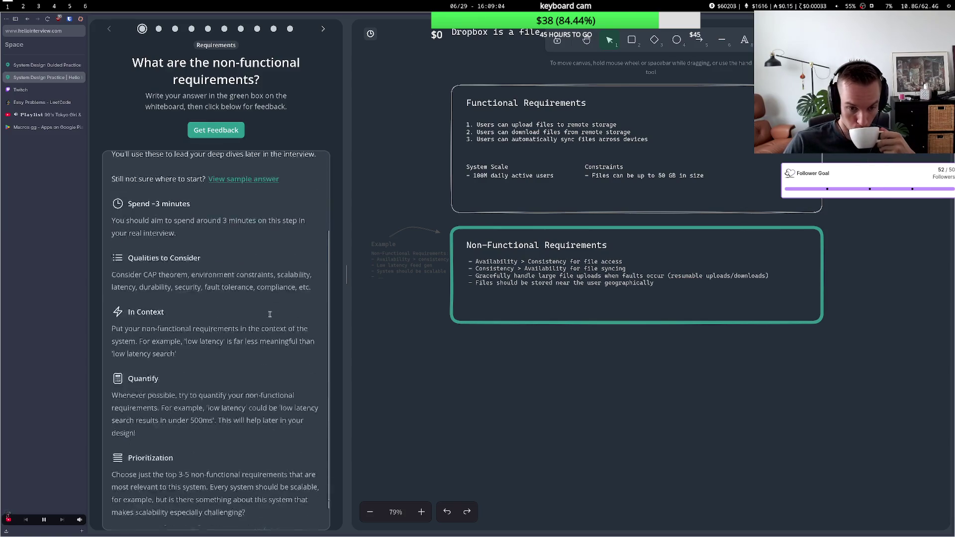
- Request AI feedback and review the praise for availability and fault-tolerant large uploads
click(221, 135)
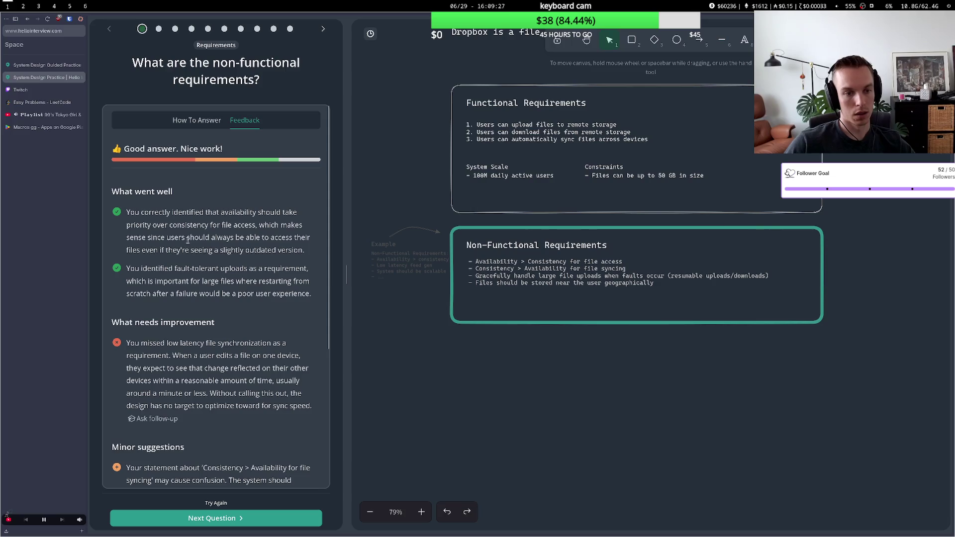
scroll(199, 279, down, 2)
scroll(189, 249, up, 2)
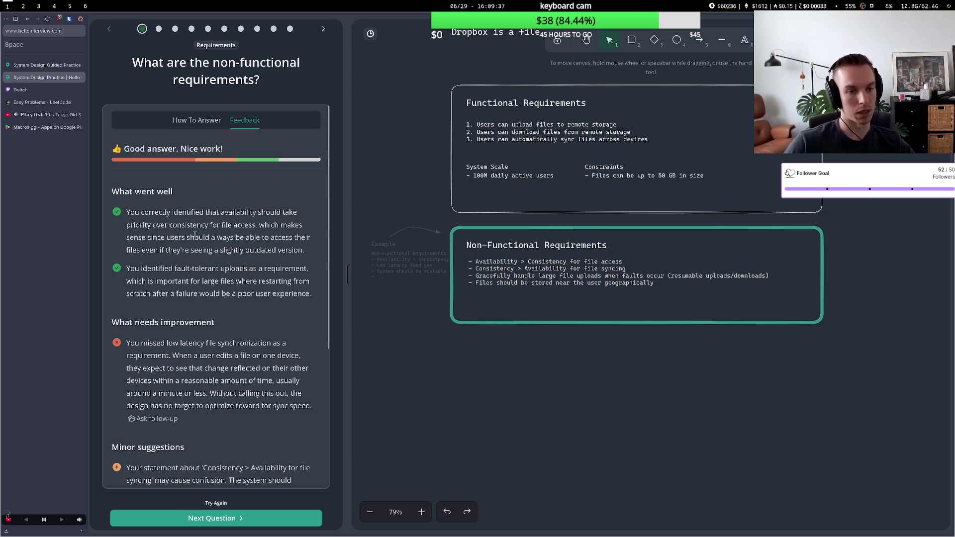
drag(188, 238, 250, 240)
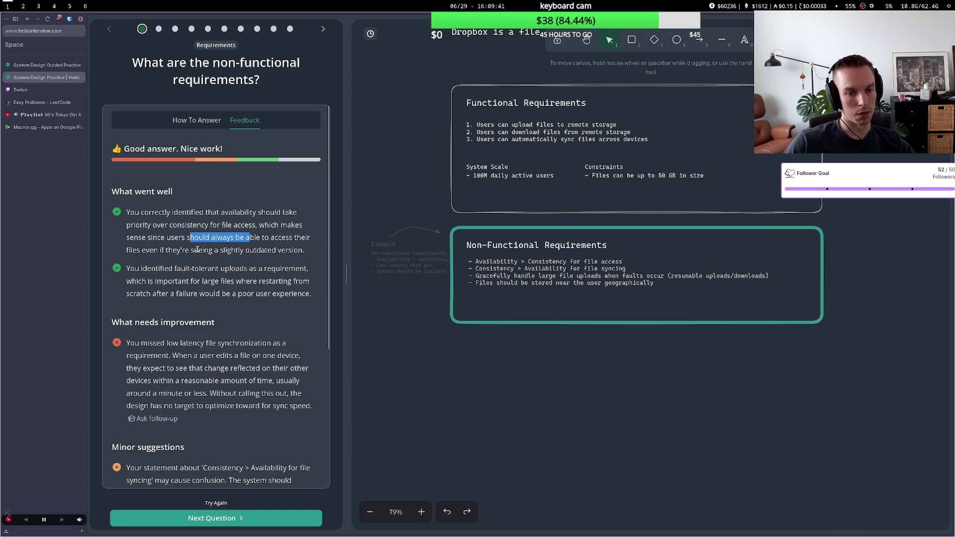
drag(198, 250, 262, 260)
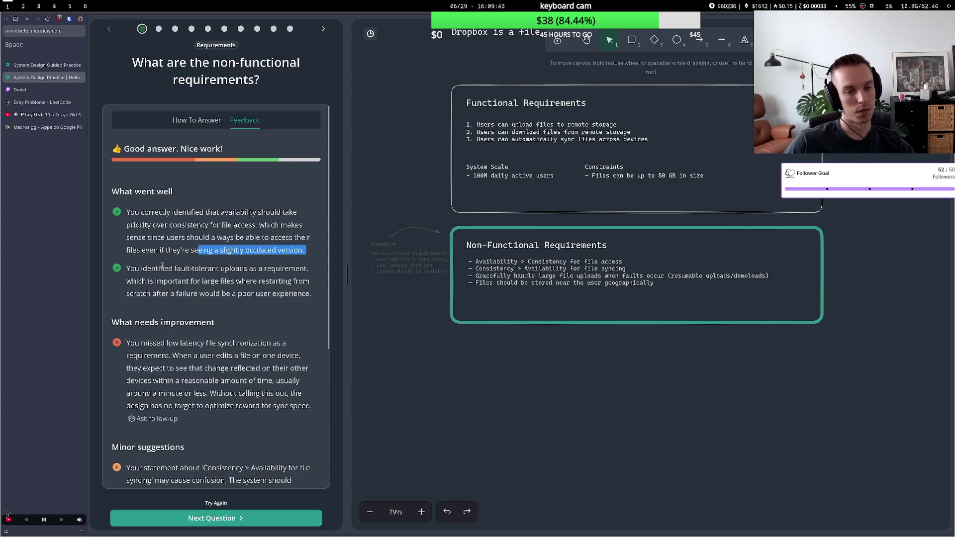
drag(162, 269, 248, 269)
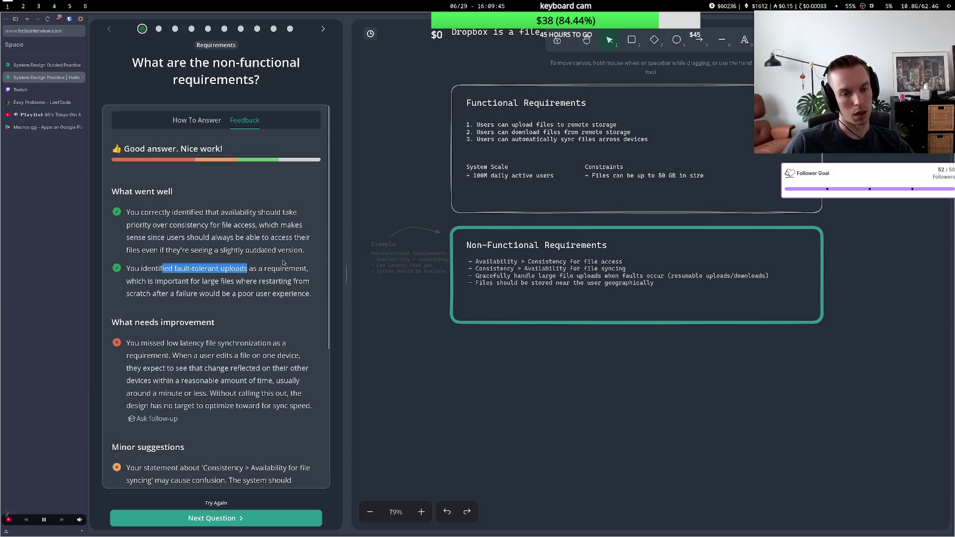
mouse_move(163, 283)
mouse_down()
mouse_move(273, 294)
mouse_move(214, 293)
mouse_up()
click(244, 304)
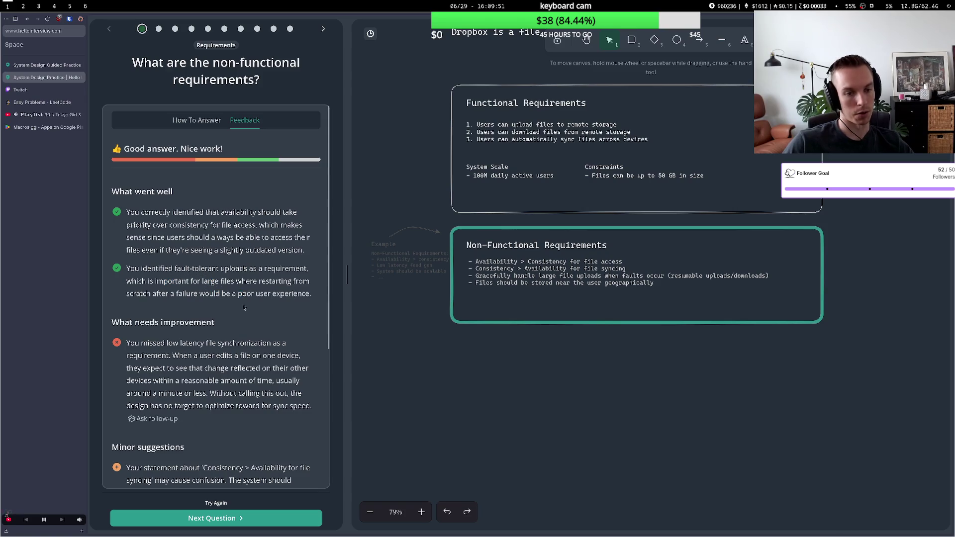
- Review the flagged missing low-latency sync requirement and the consistency-versus-availability minor suggestion
scroll(232, 328, down, 5)
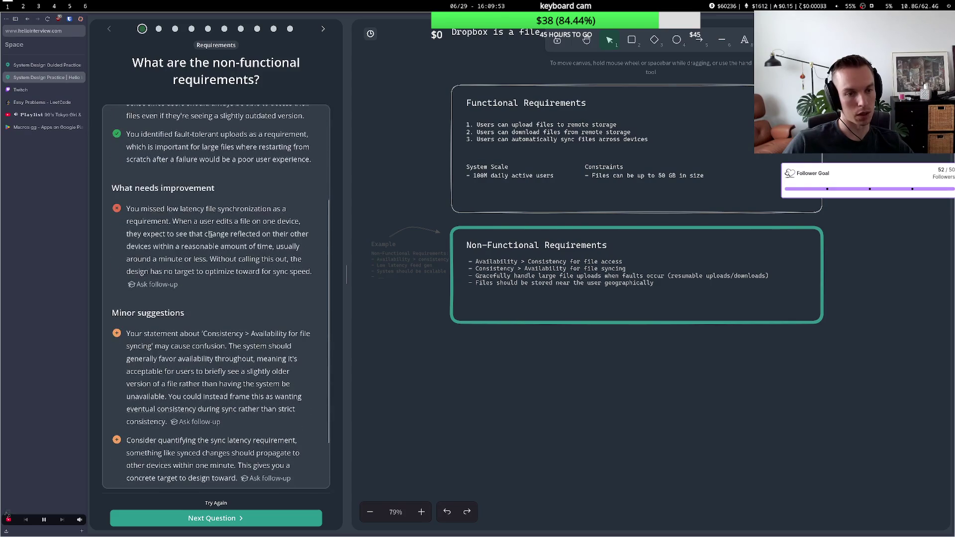
drag(168, 210, 244, 207)
click(244, 207)
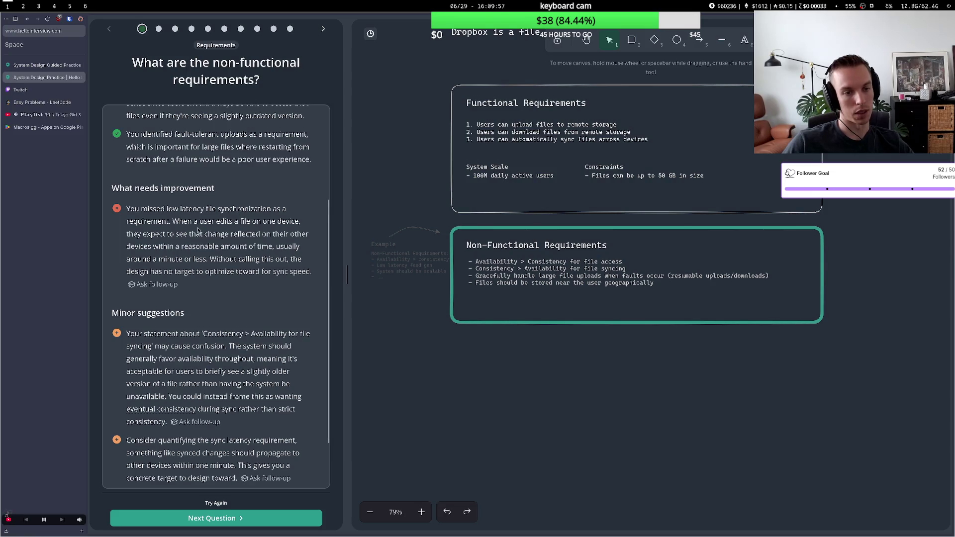
drag(193, 221, 258, 223)
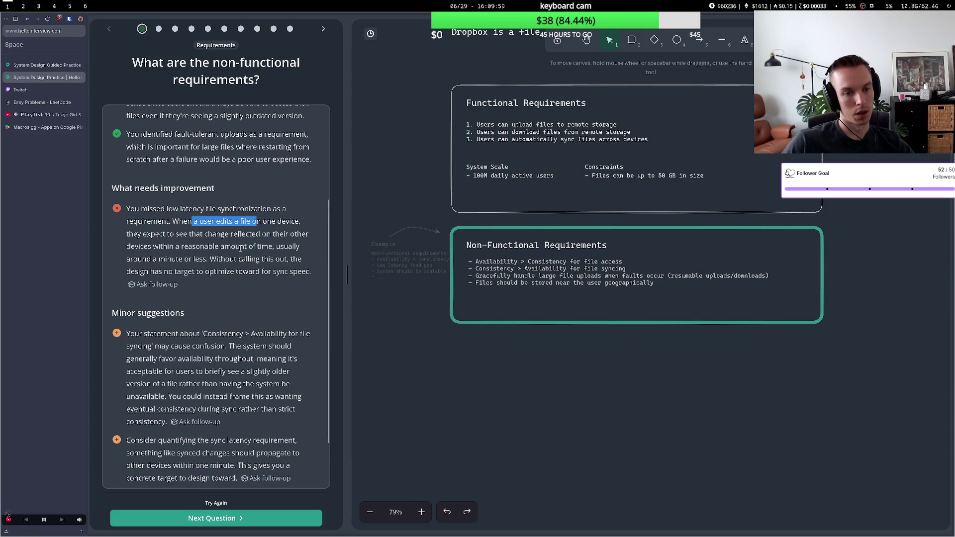
drag(159, 235, 246, 234)
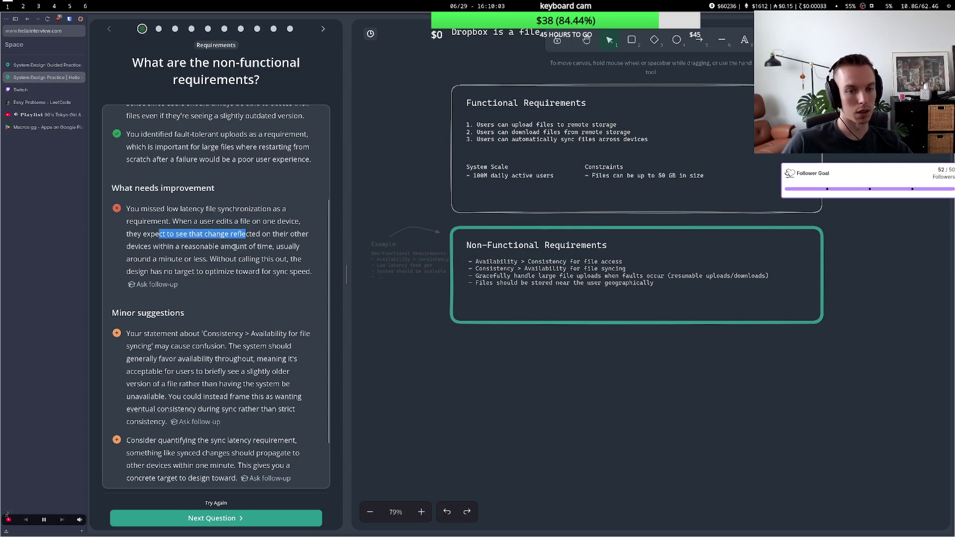
drag(167, 246, 245, 246)
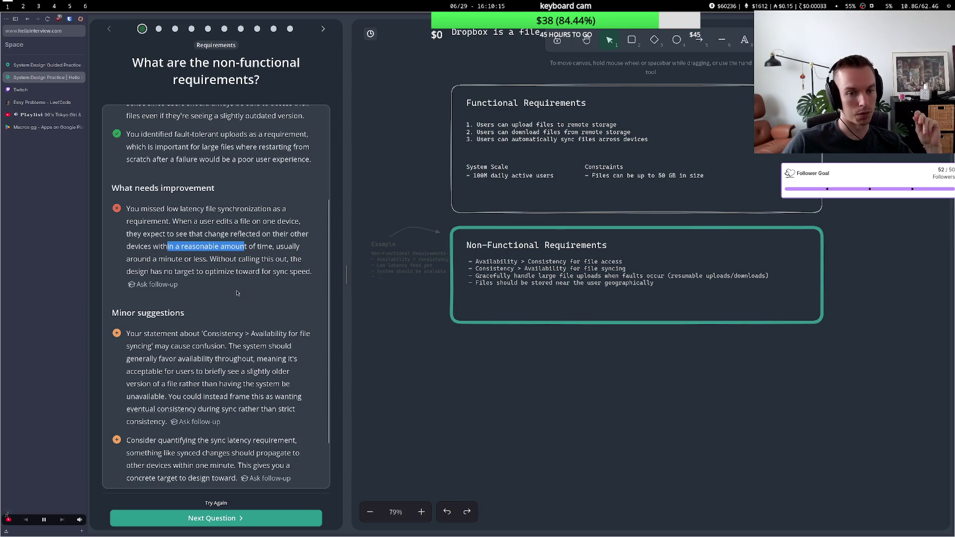
drag(255, 272, 288, 272)
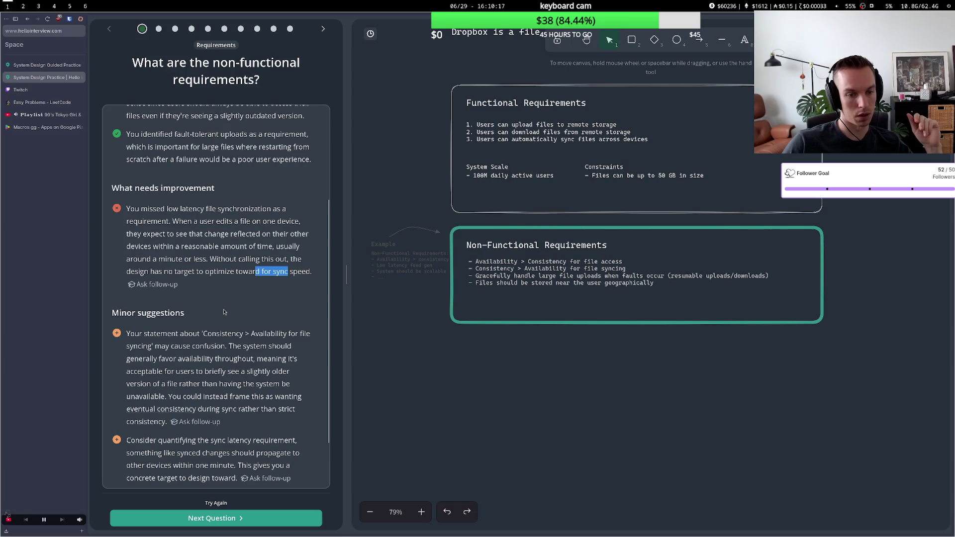
scroll(234, 307, down, 2)
drag(145, 269, 218, 270)
click(216, 272)
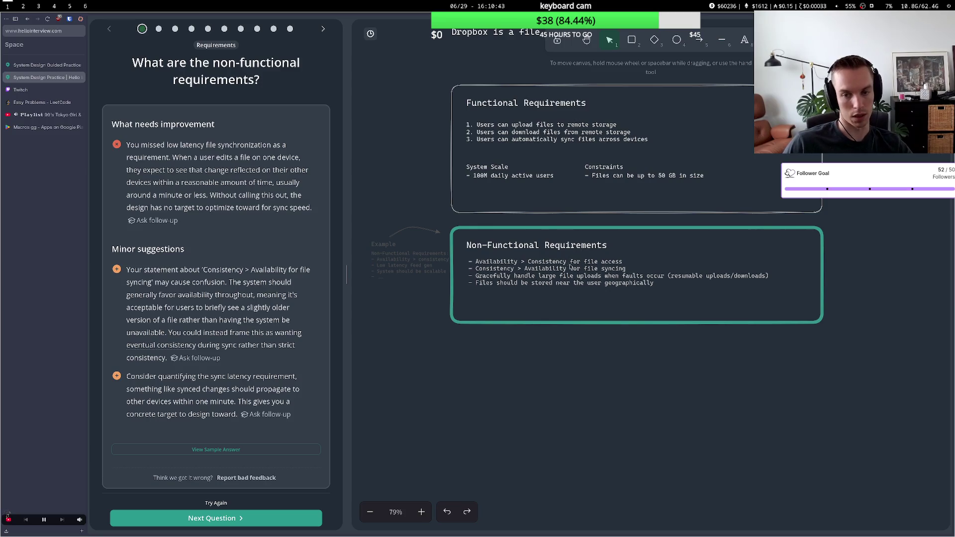
- Replace the file-syncing consistency bullet with '- Low latency file syncing across devices' below 'Availability > Consistency'
double_click(571, 266)
click(573, 269)
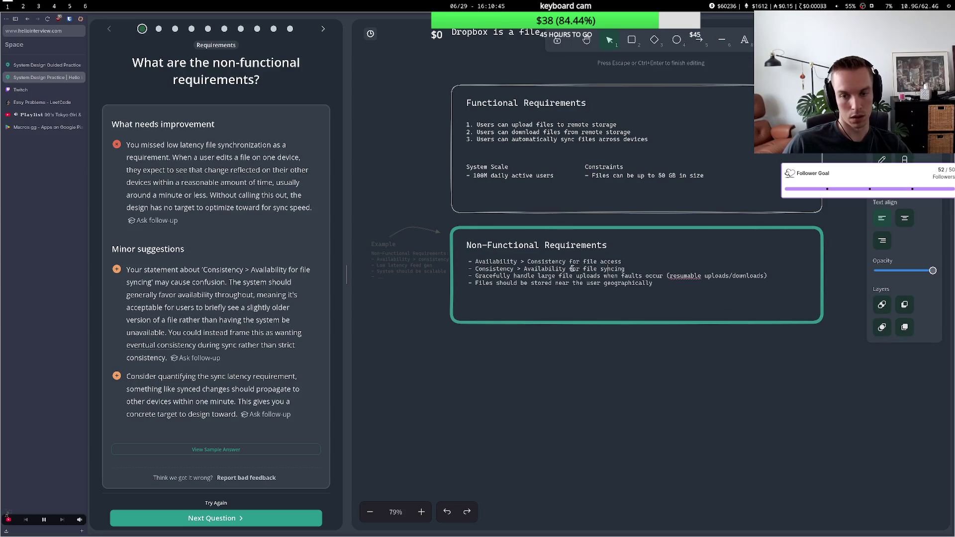
drag(567, 268, 476, 268)
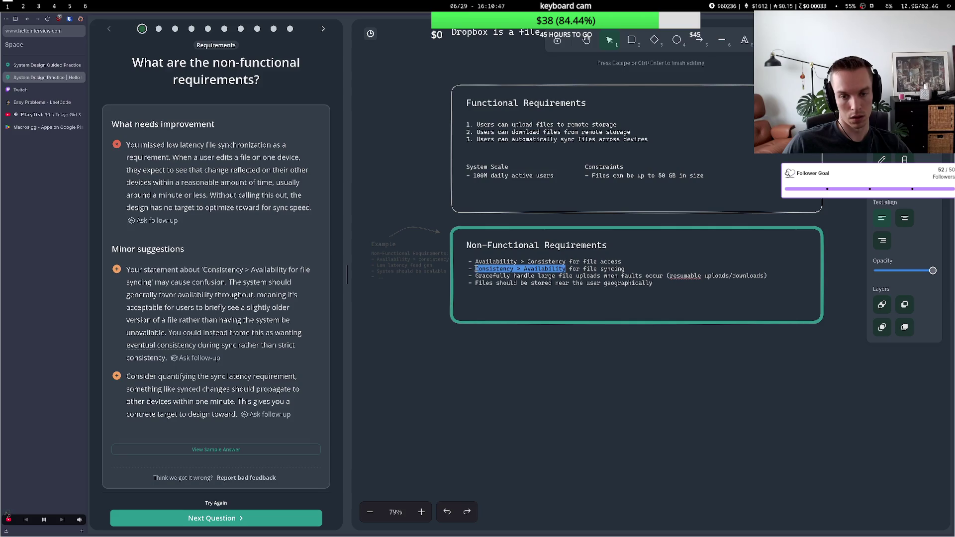
drag(630, 265, 448, 269)
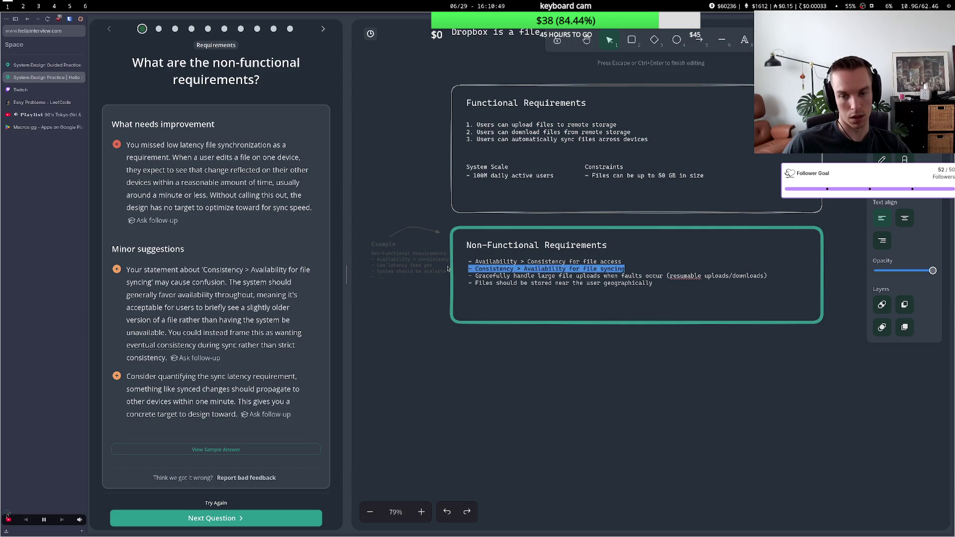
key(BackSpace)
key(BackSpace)
key(BackSpace)
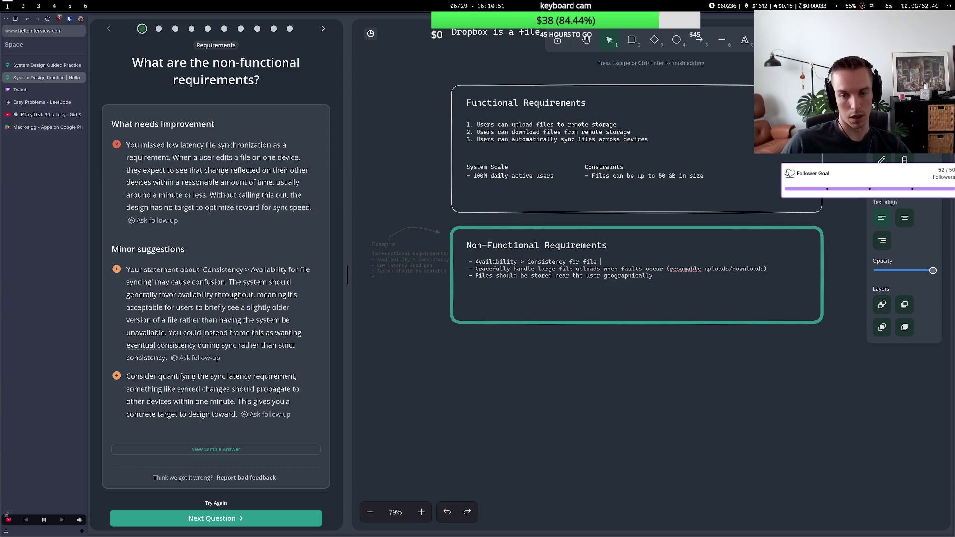
key(BackSpace)
key(BackSpace)
key(BackSpace)
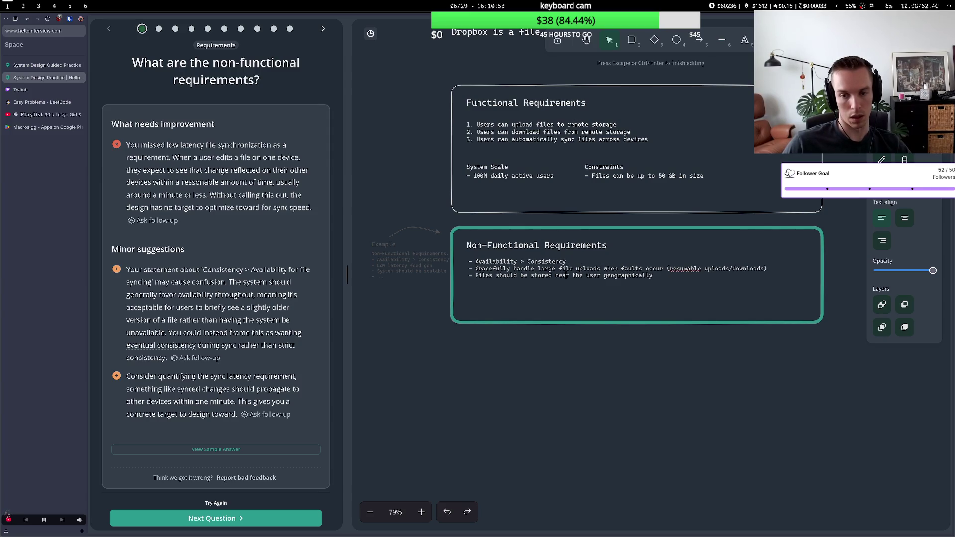
key(Return)
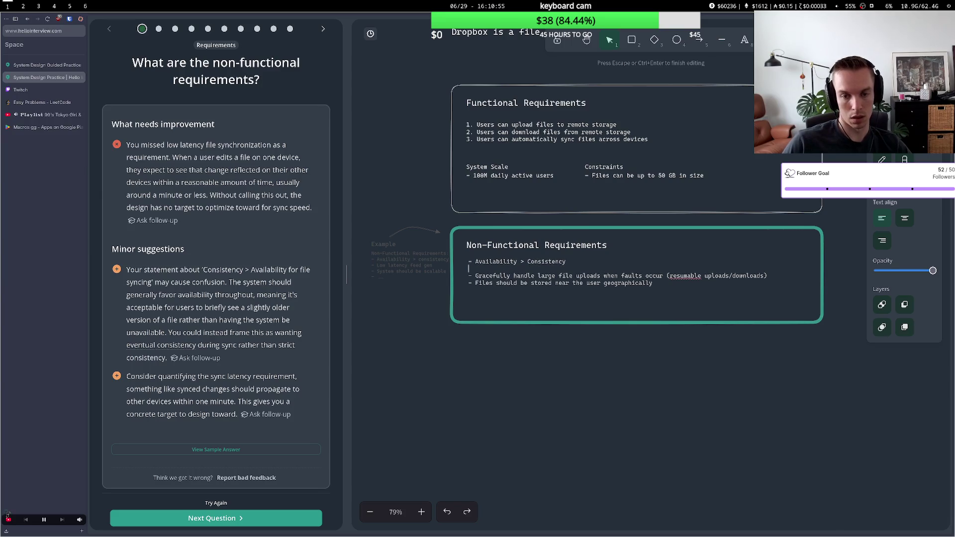
text(- Low laten)
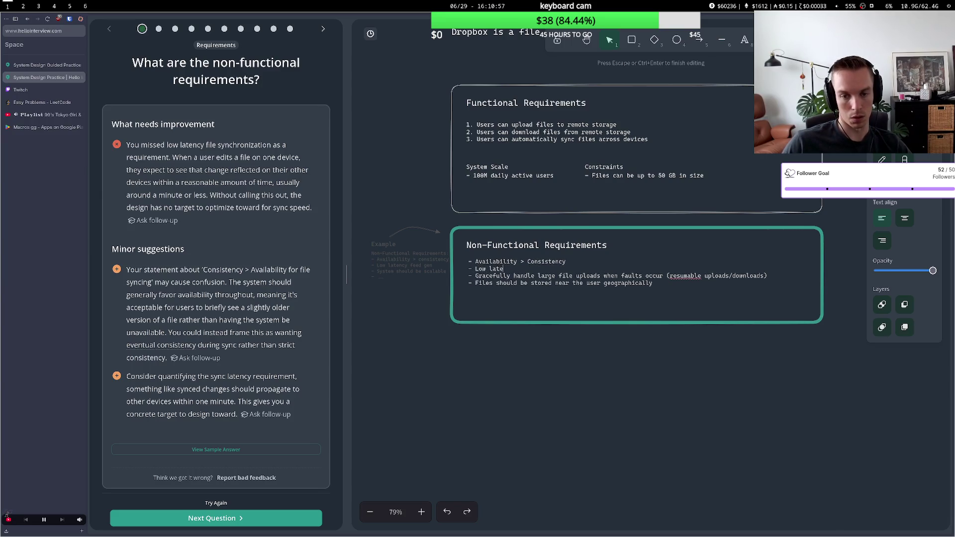
text(cy file syn)
text(cng)
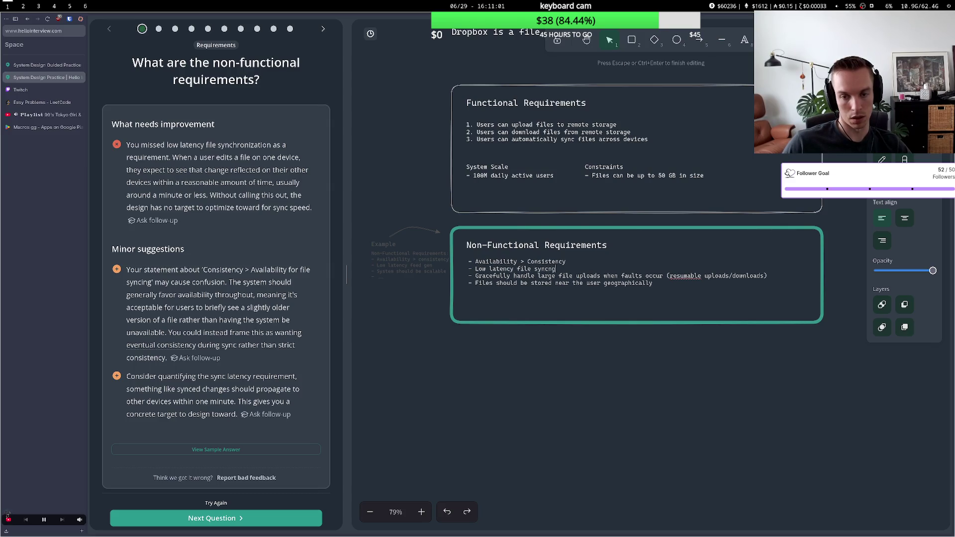
key(BackSpace)
key(BackSpace)
text(ing across devices)
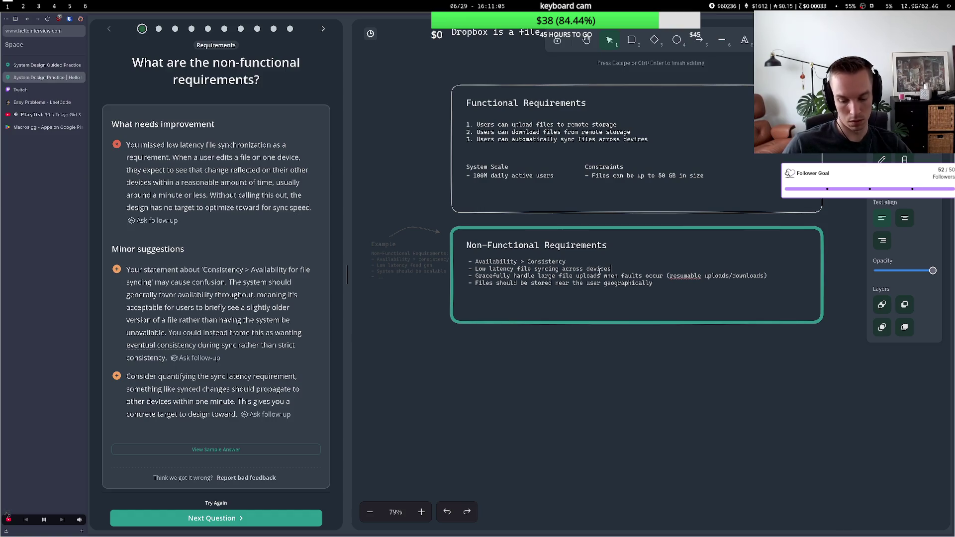
click(662, 311)
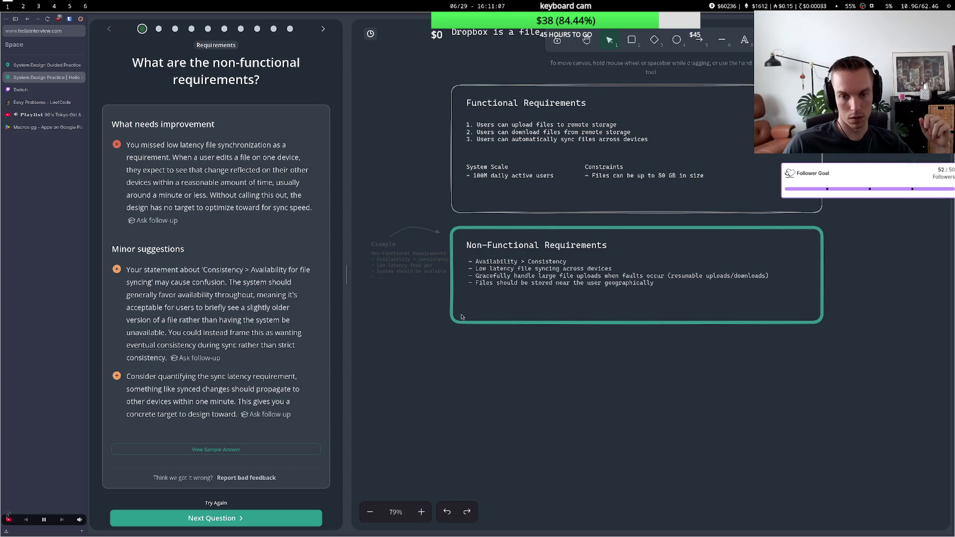
- Review the feedback suggesting synced changes propagate within one minute
drag(167, 379, 263, 383)
click(237, 386)
drag(192, 390, 247, 398)
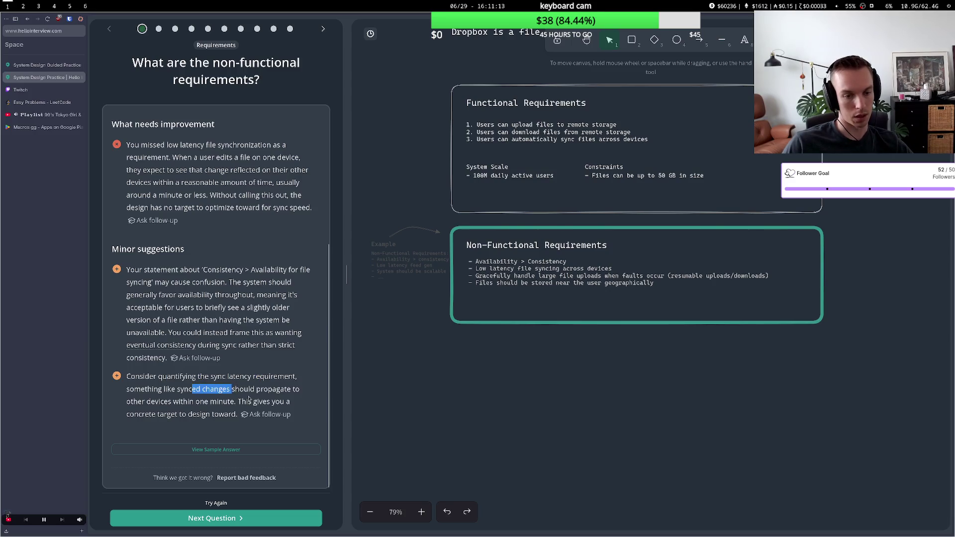
drag(172, 402, 238, 402)
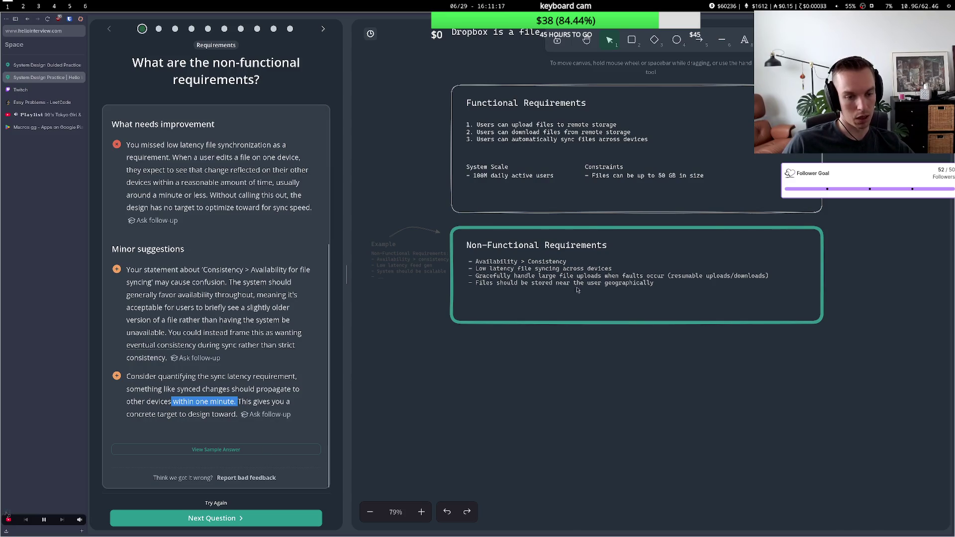
- Append '(<1min)' to the low latency syncing bullet and resubmit, earning 'Great answer. Keep on!'
double_click(624, 272)
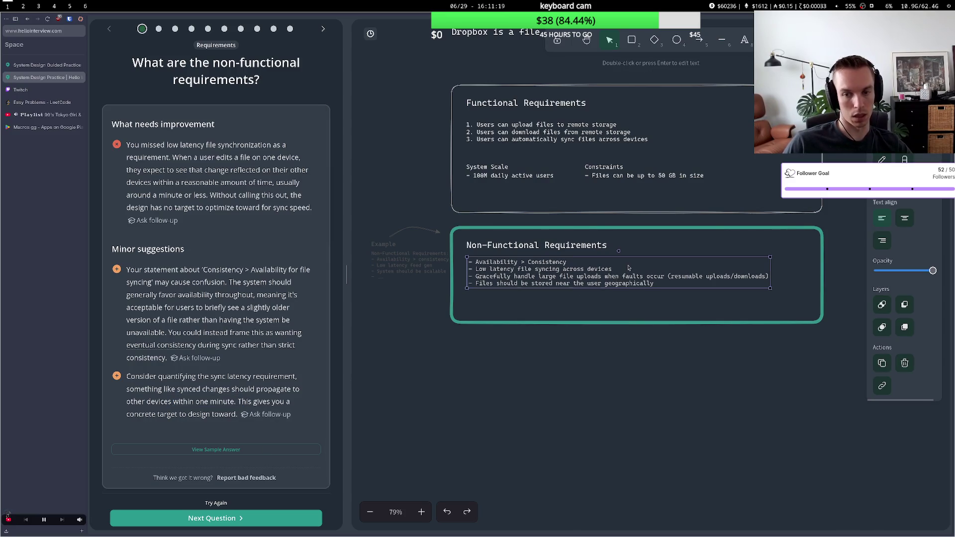
click(604, 268)
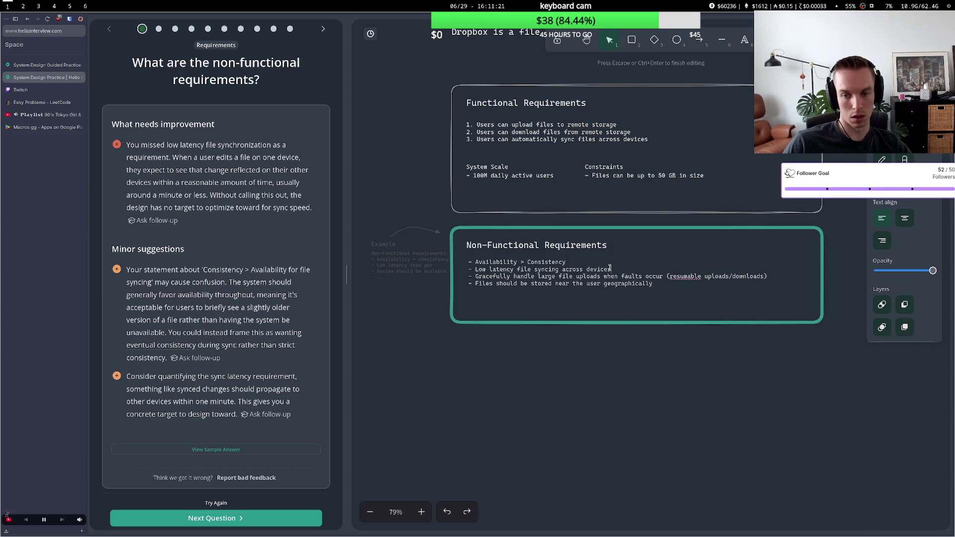
text(<)
key(BackSpace)
text((<1min)
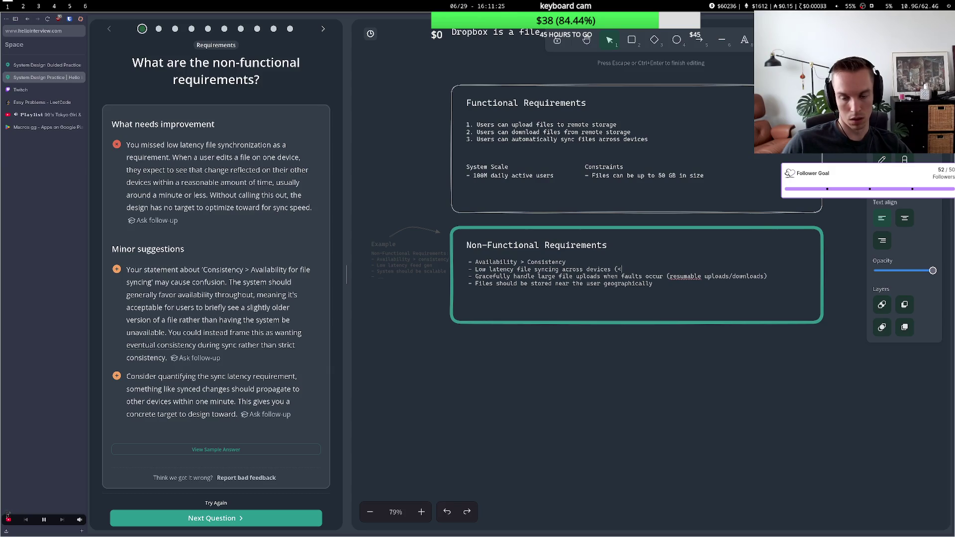
key(BackSpace)
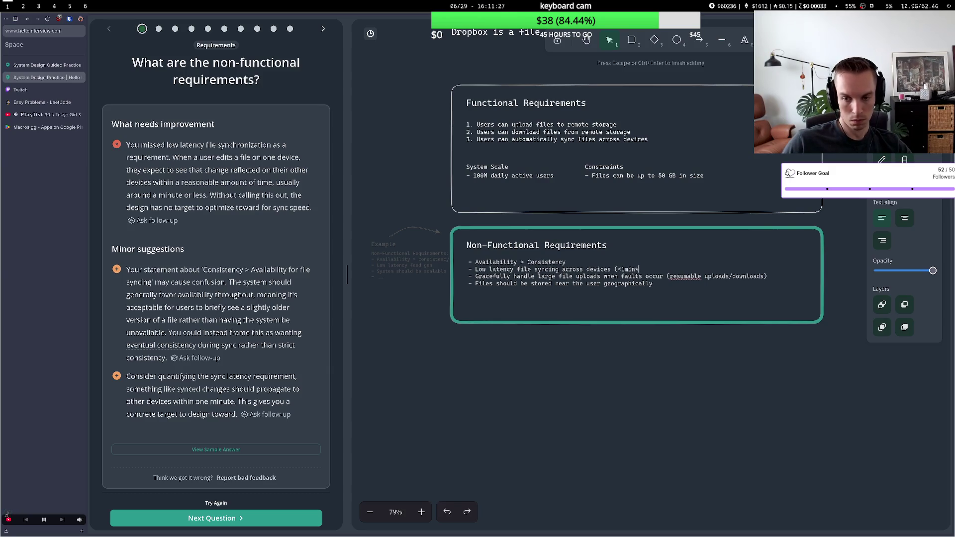
text())
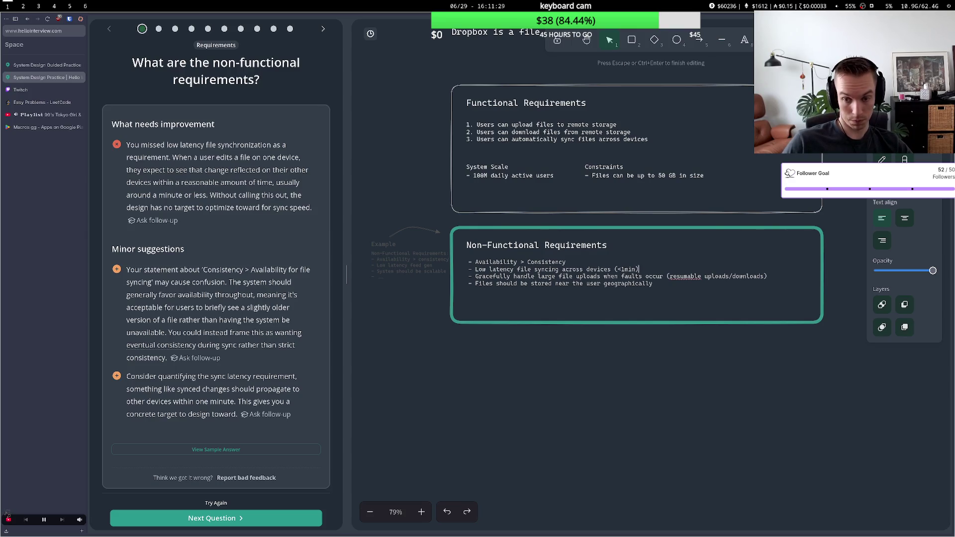
click(613, 318)
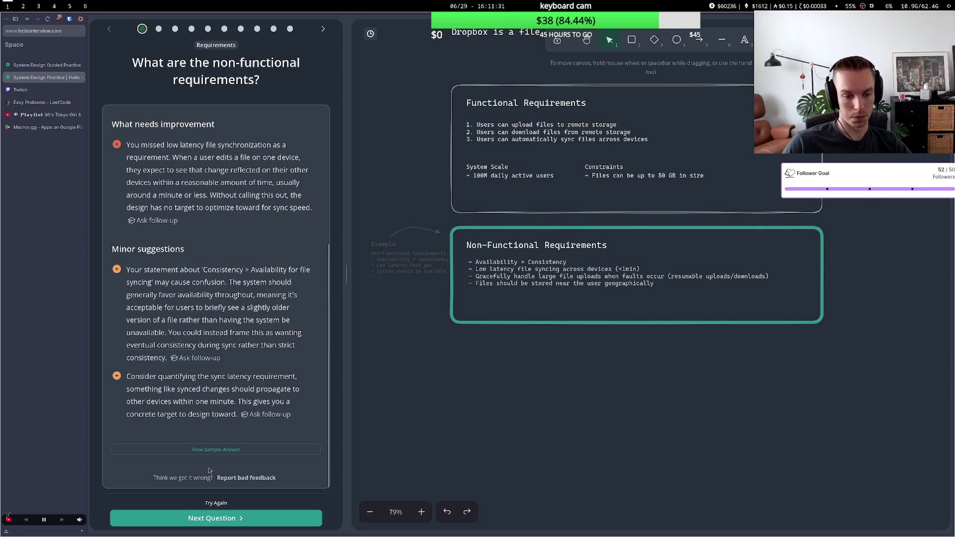
click(219, 502)
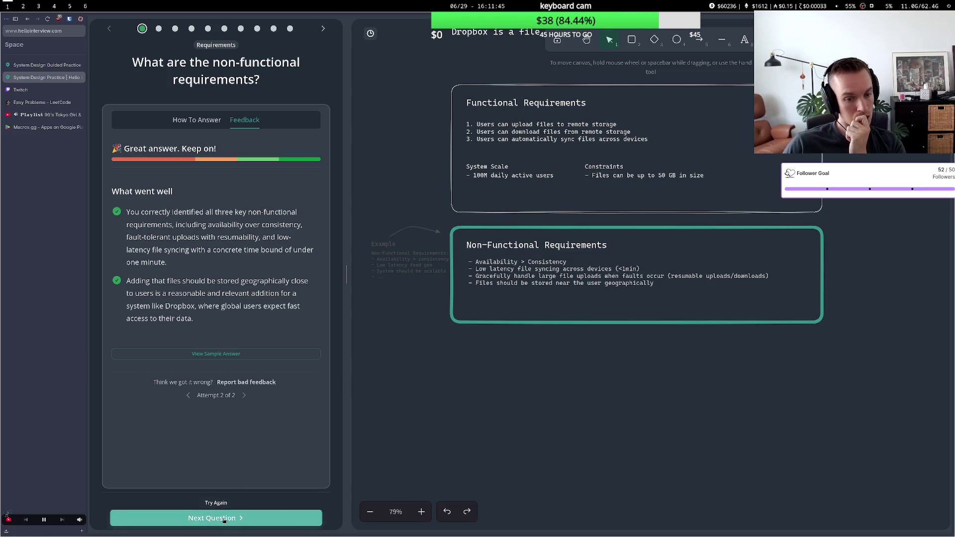
click(224, 519)
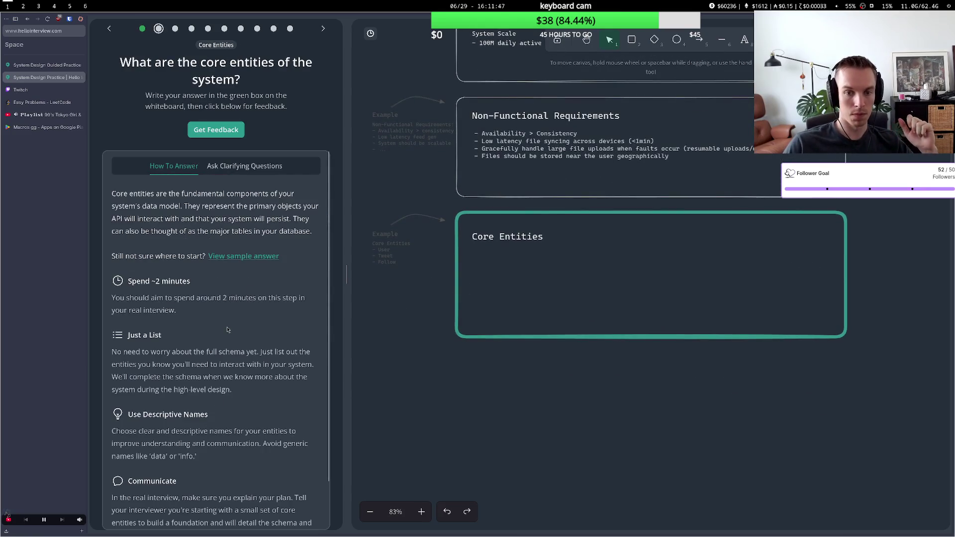
- Write '- User', '- Device' and '- File' as the entries of the Core Entities box
double_click(526, 248)
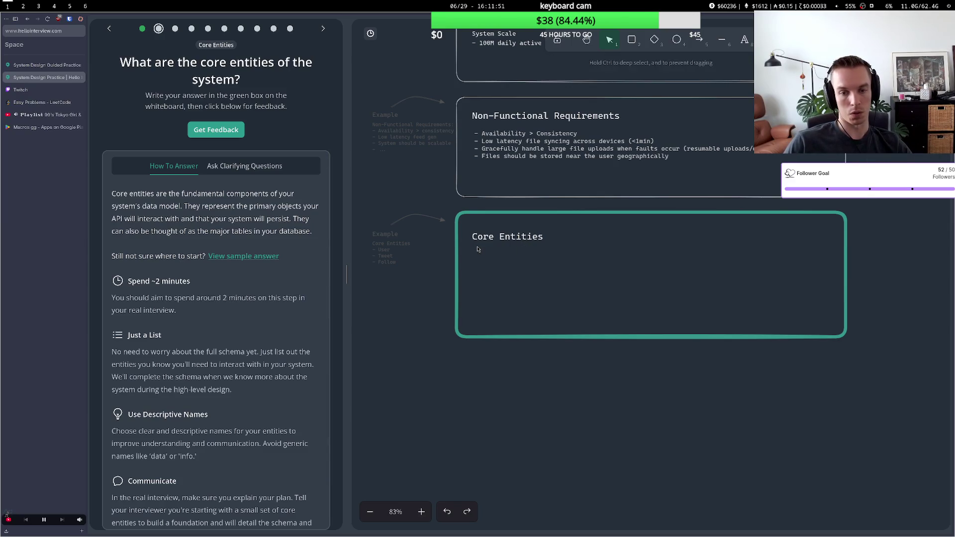
text(d)
key(BackSpace)
text(- User )
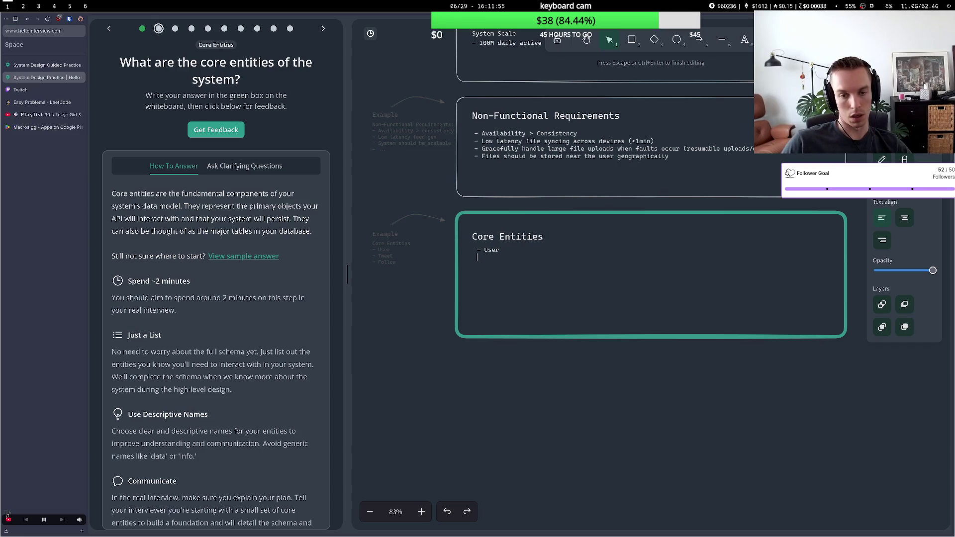
text(- Dev)
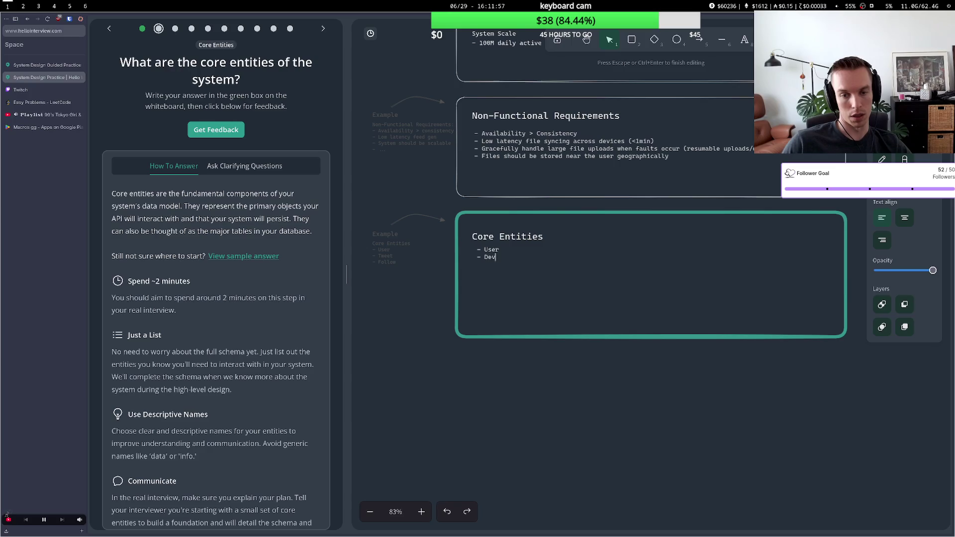
text(ice)
key(Return)
text(- File)
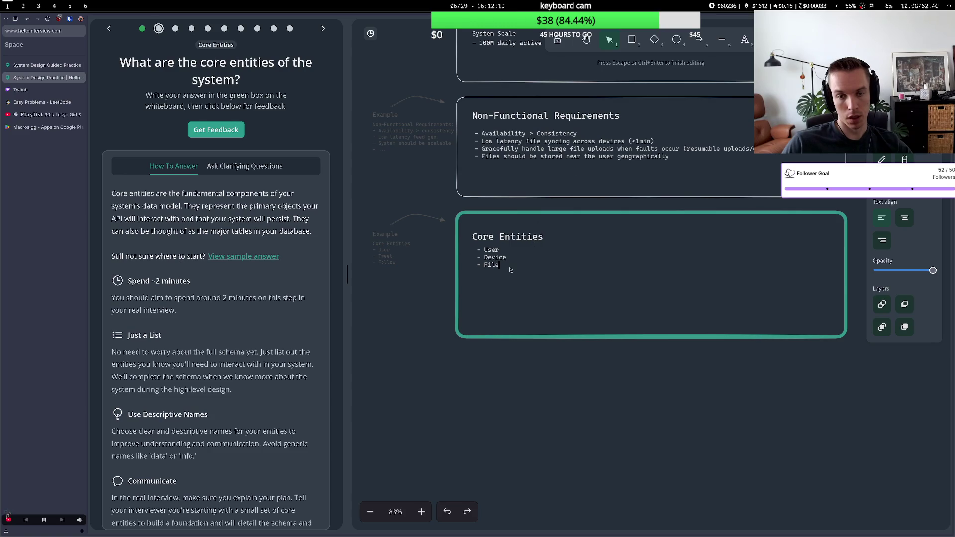
click(493, 282)
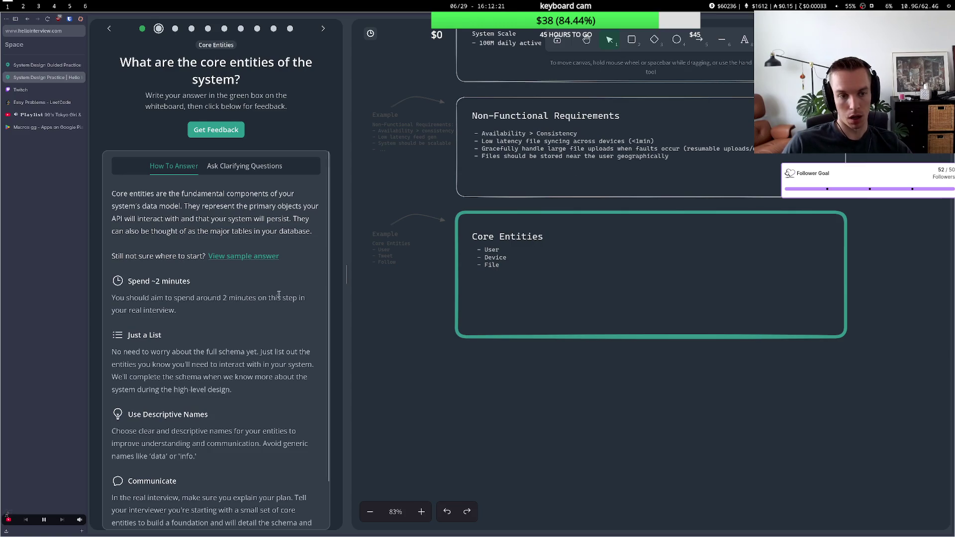
scroll(274, 295, down, 2)
scroll(274, 295, up, 2)
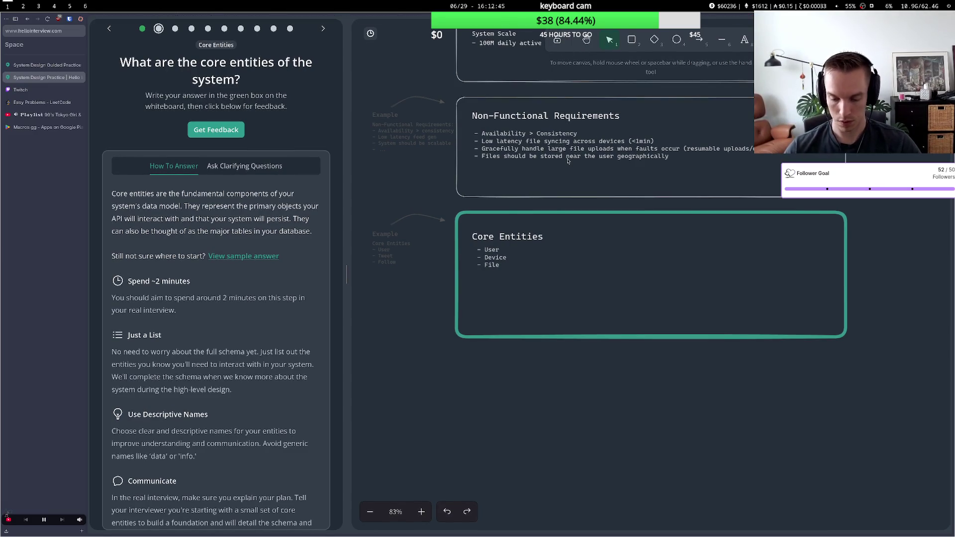
scroll(217, 189, down, 1)
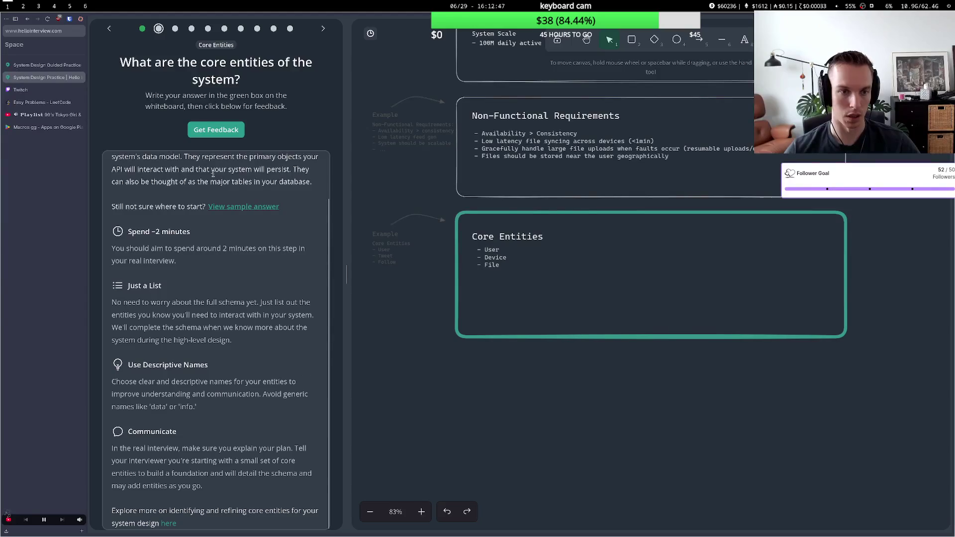
click(216, 129)
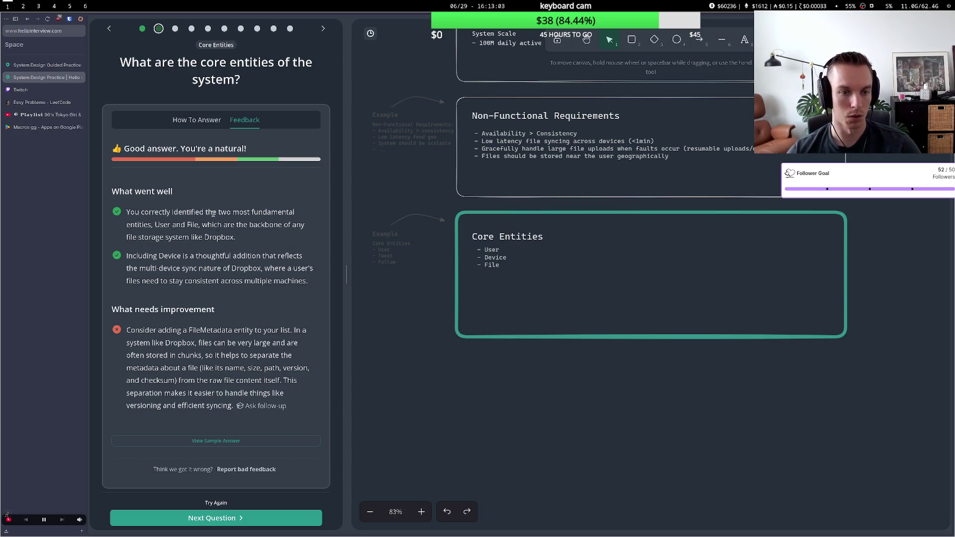
- Read the feedback praising the User, File and multi-device Device entities
drag(169, 239, 221, 238)
click(132, 264)
drag(128, 257, 265, 258)
mouse_move(163, 268)
mouse_down()
mouse_move(293, 269)
mouse_move(176, 282)
mouse_move(268, 282)
mouse_up()
click(247, 273)
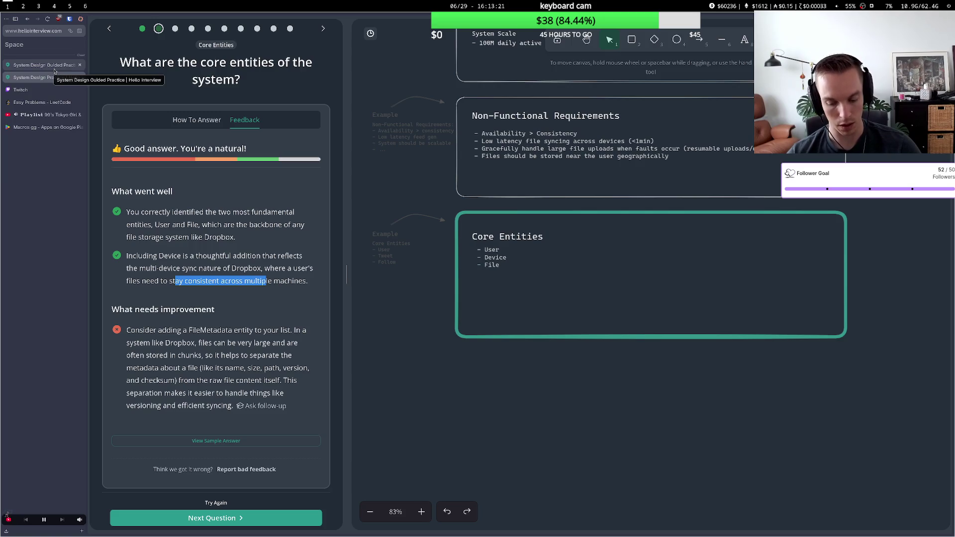
click(169, 291)
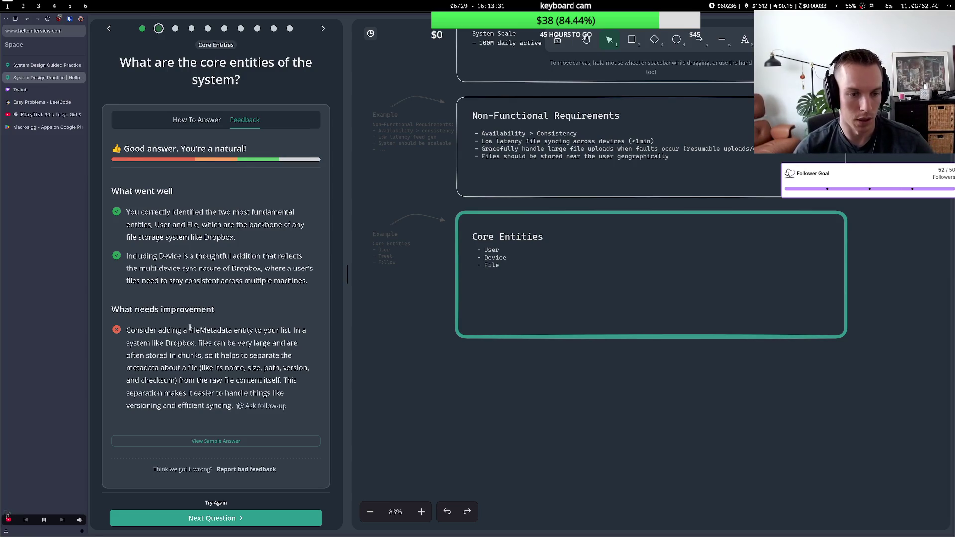
- Review the suggestion for a FileMetadata entity separate from raw file content, then reopen the Core Entities list
drag(169, 343, 241, 354)
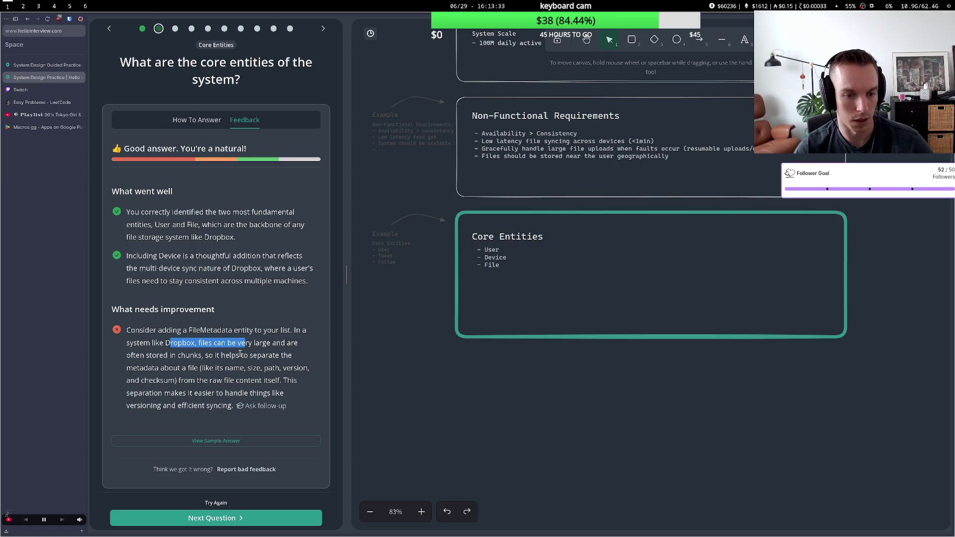
drag(158, 355, 276, 356)
click(199, 355)
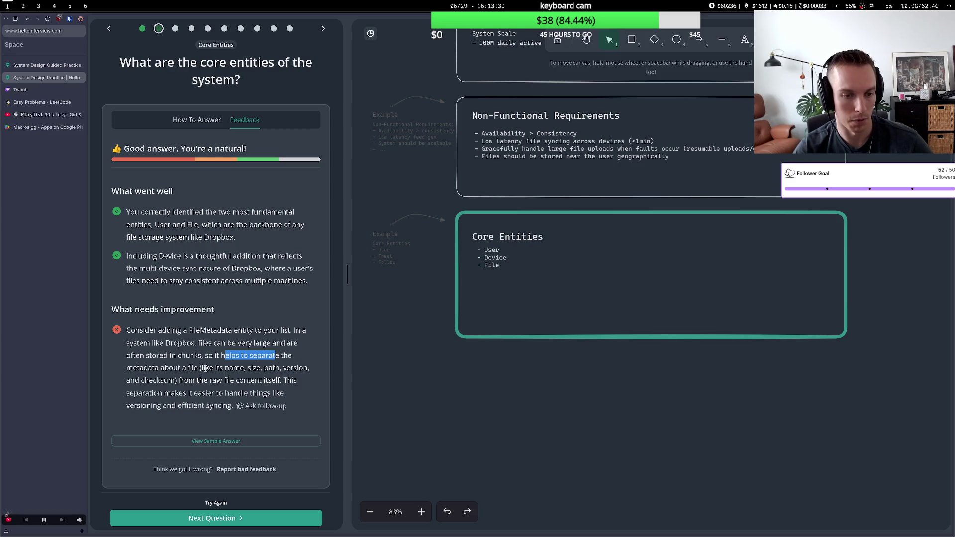
drag(205, 369, 285, 369)
drag(195, 380, 266, 380)
click(253, 384)
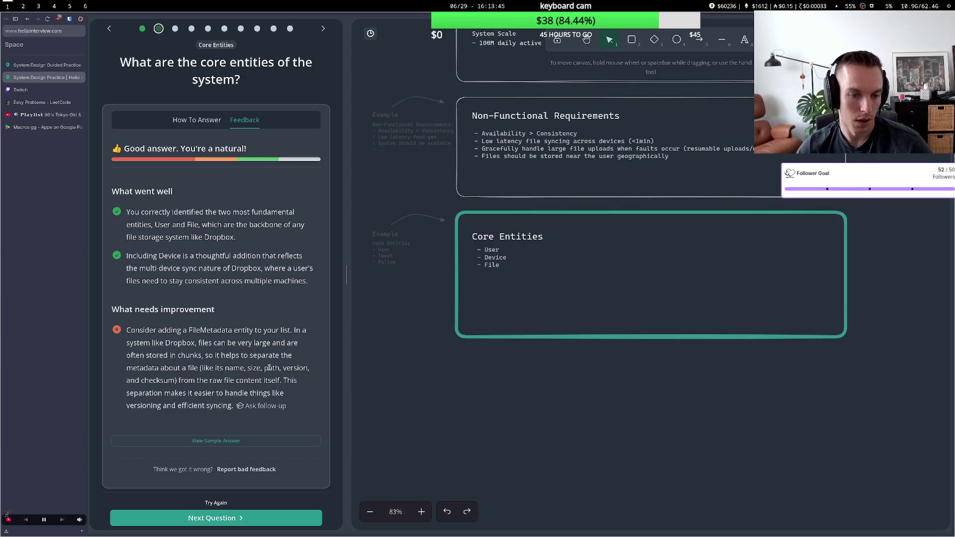
double_click(495, 266)
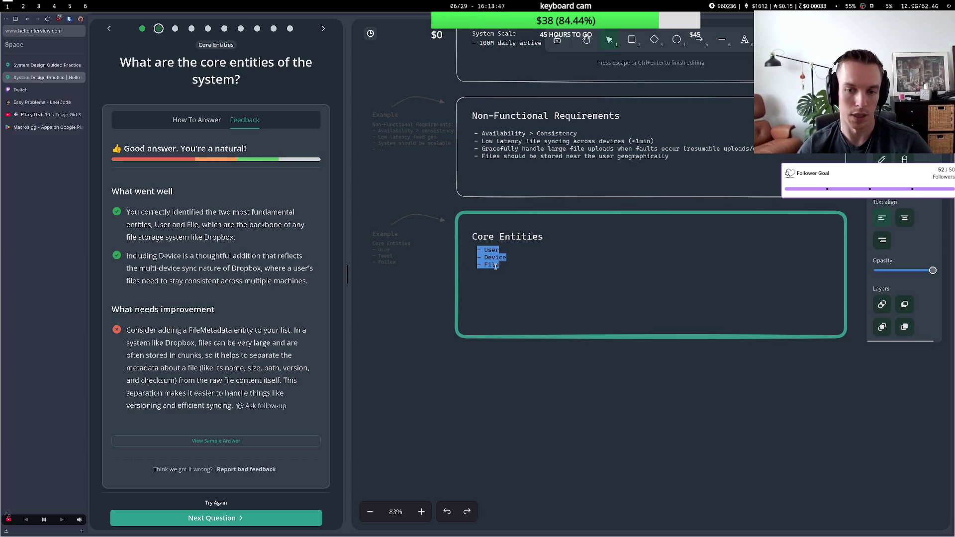
- Rename the File entity to FileMetadata and reset the whiteboard zoom to 100%
click(495, 266)
drag(500, 265, 485, 265)
click(494, 265)
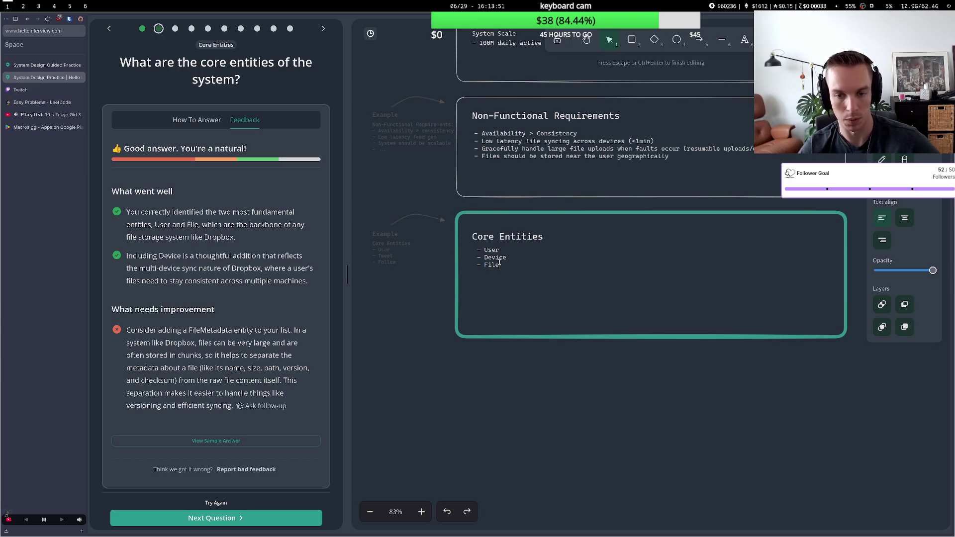
text(Meta)
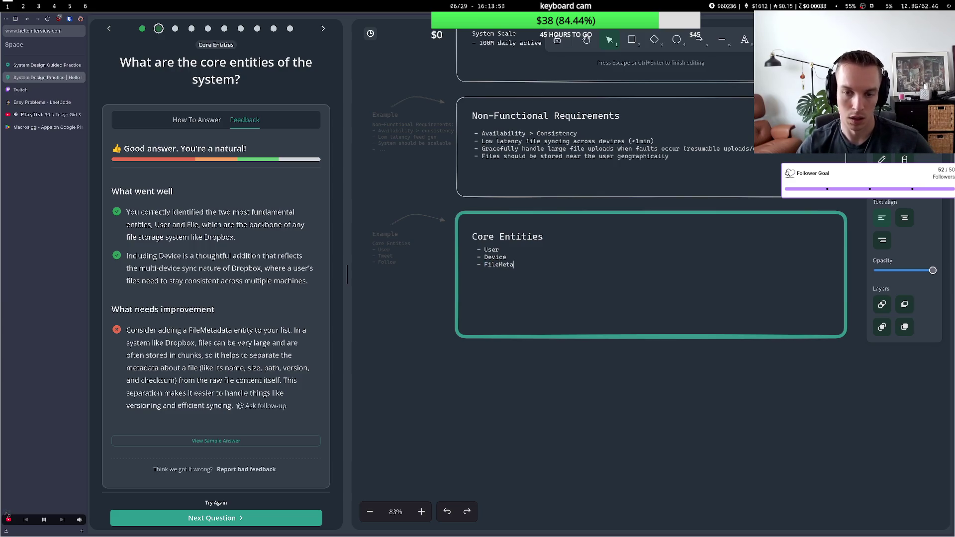
text(data)
click(503, 394)
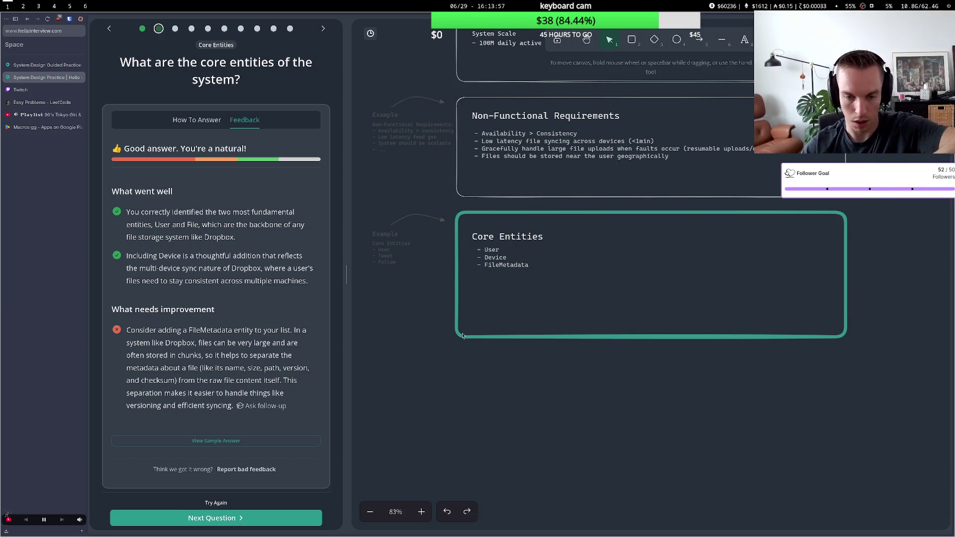
key(ctrl+equal)
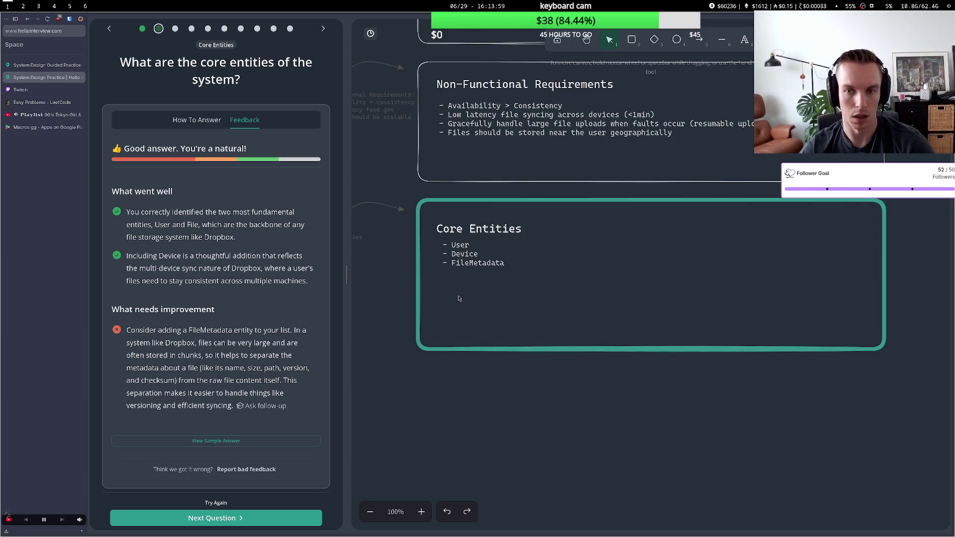
scroll(459, 298, down, 1)
scroll(460, 301, up, 2)
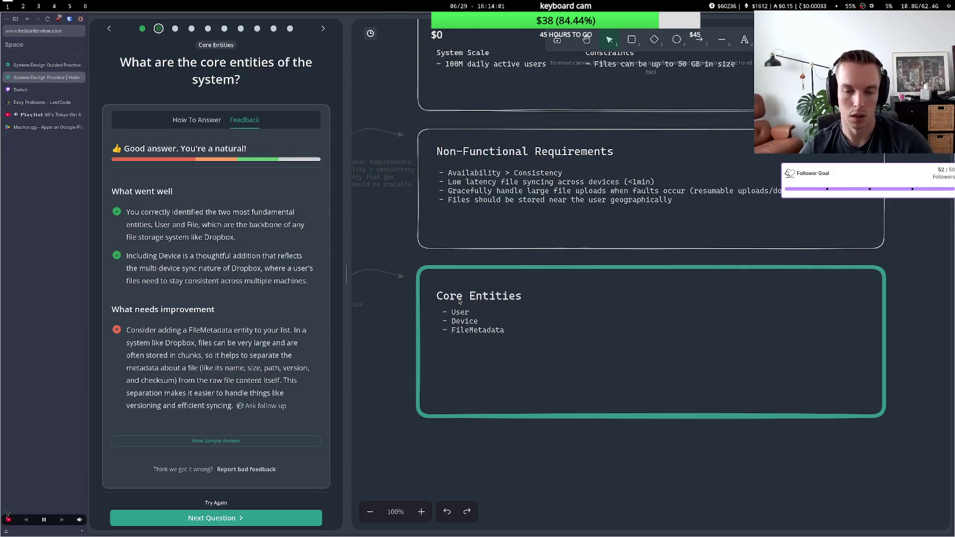
scroll(459, 302, down, 1)
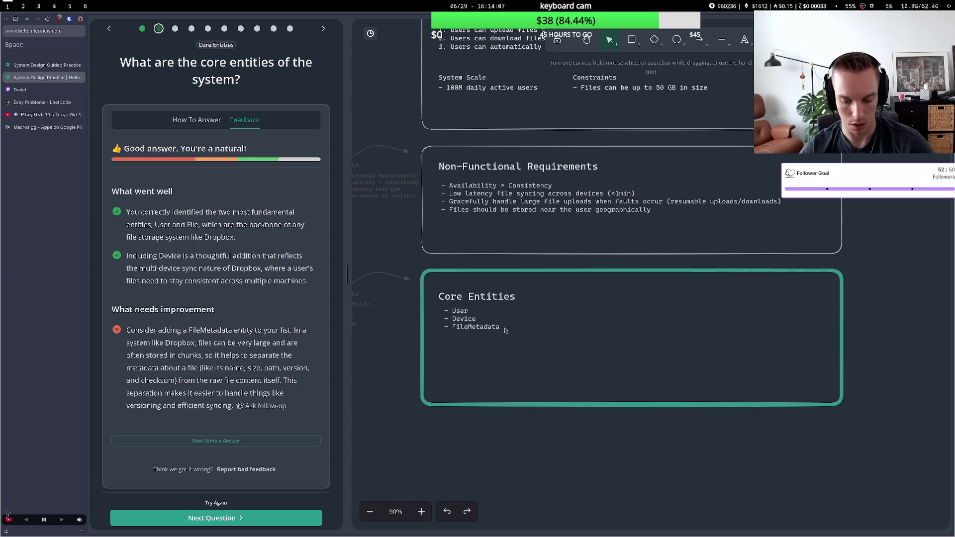
- Add the note 'Actual files will be stored in blob storage' below the entity list
click(499, 329)
double_click(496, 327)
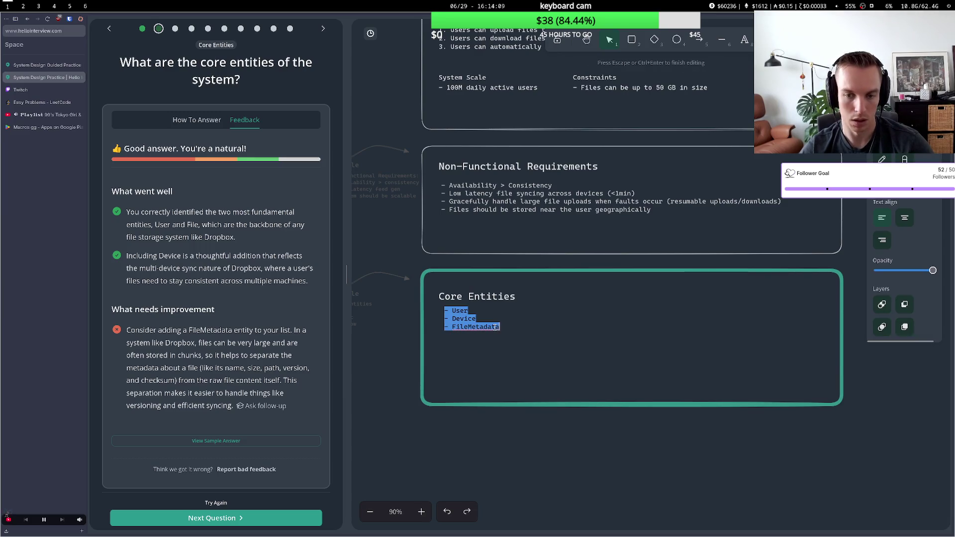
click(506, 327)
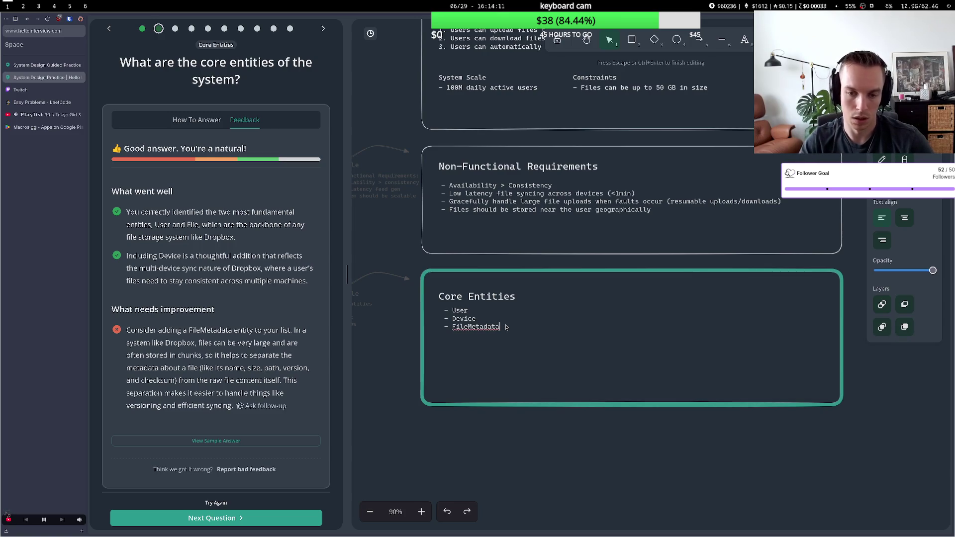
key(Return)
key(Return)
text(Actual nfl)
key(BackSpace)
key(BackSpace)
key(BackSpace)
text(file )
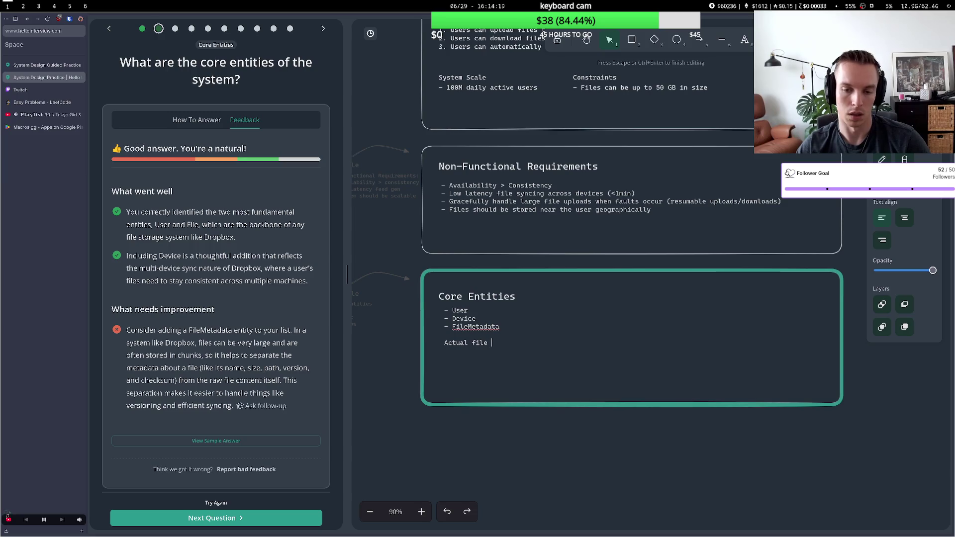
text(data)
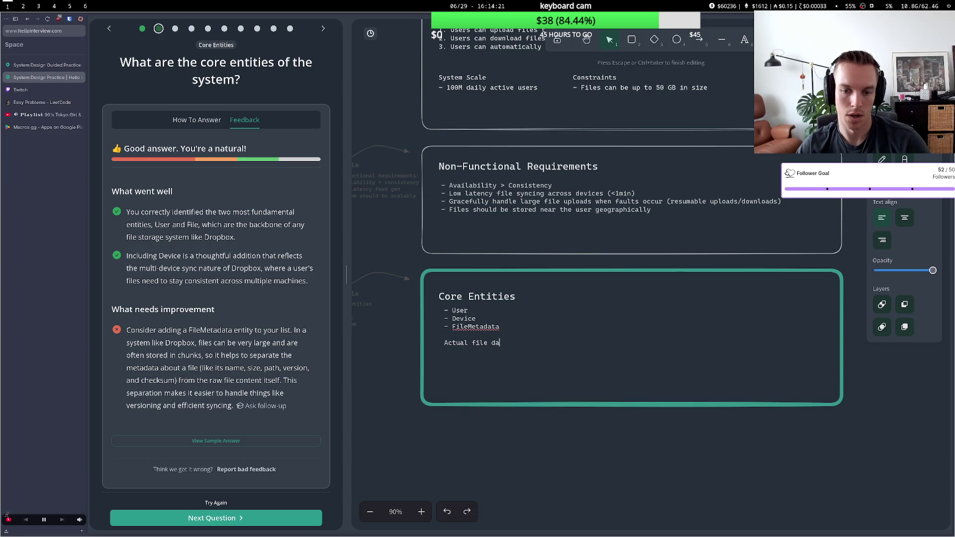
key(BackSpace)
key(BackSpace)
key(BackSpace)
text(s)
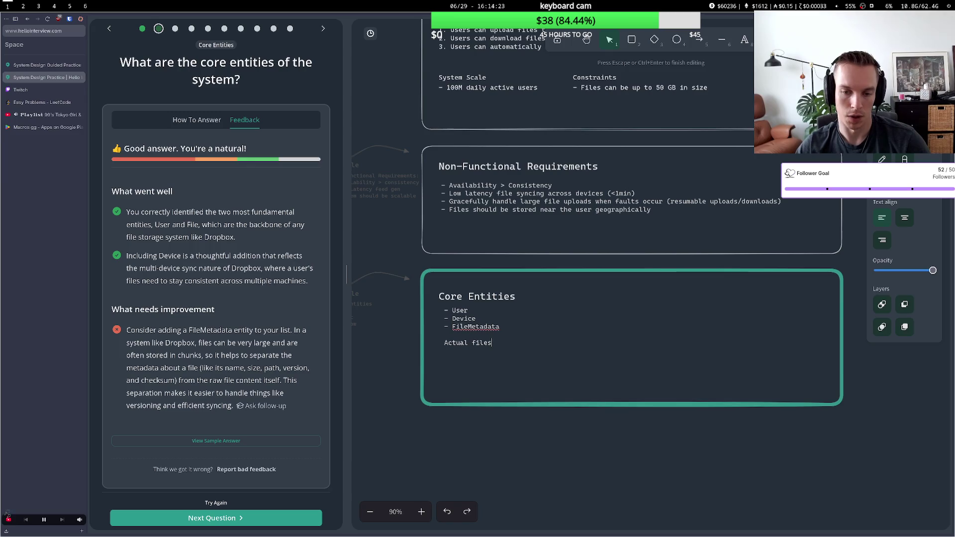
text( will be store)
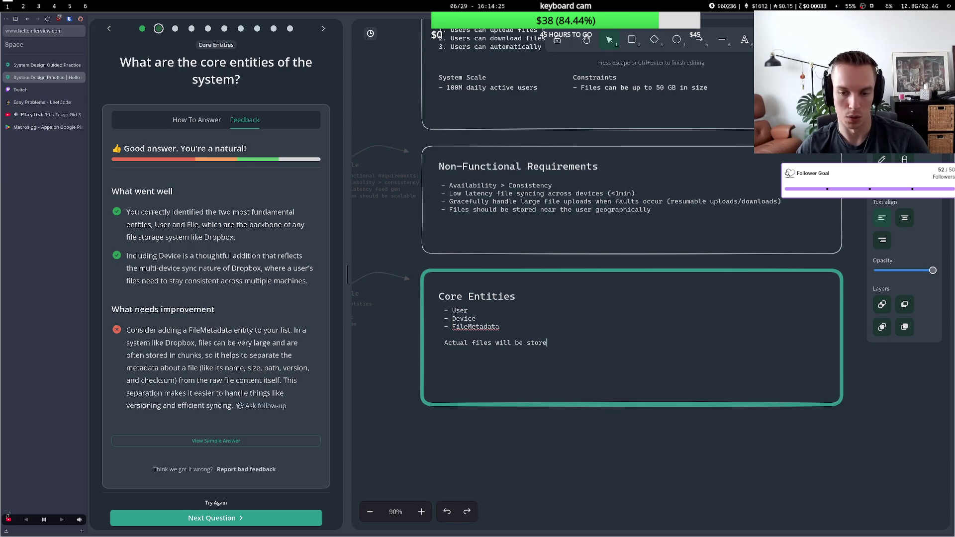
text(d in blob)
text( storage)
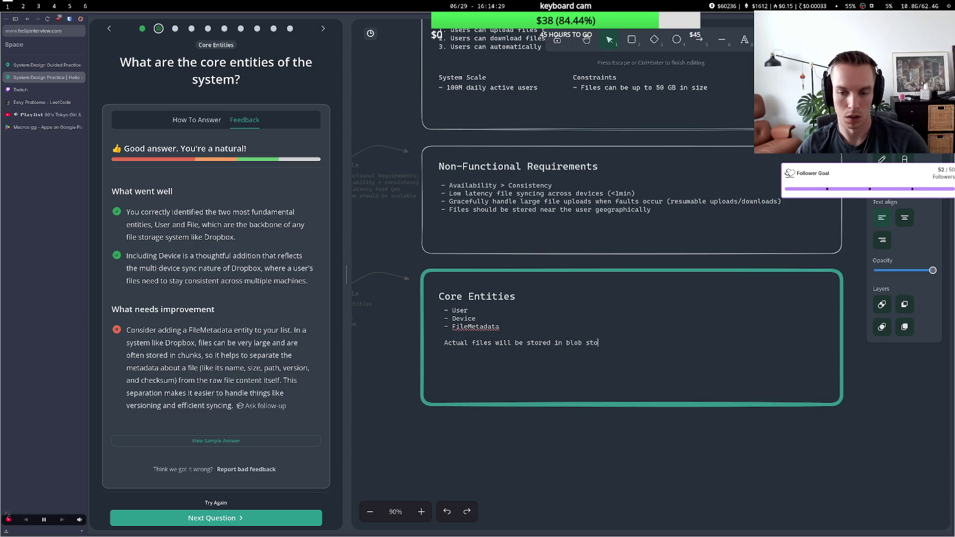
click(495, 450)
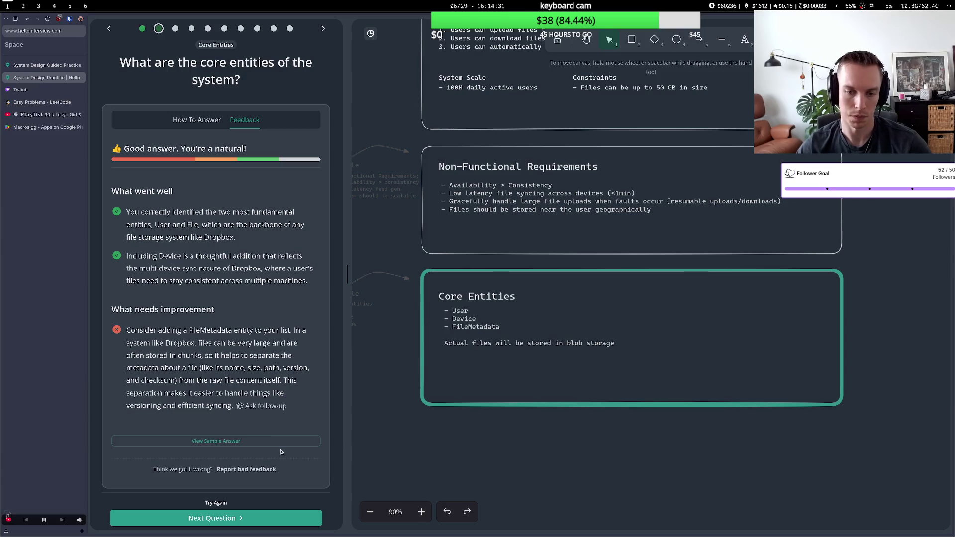
- Request fresh feedback and read its remark about the missing File entity
click(216, 503)
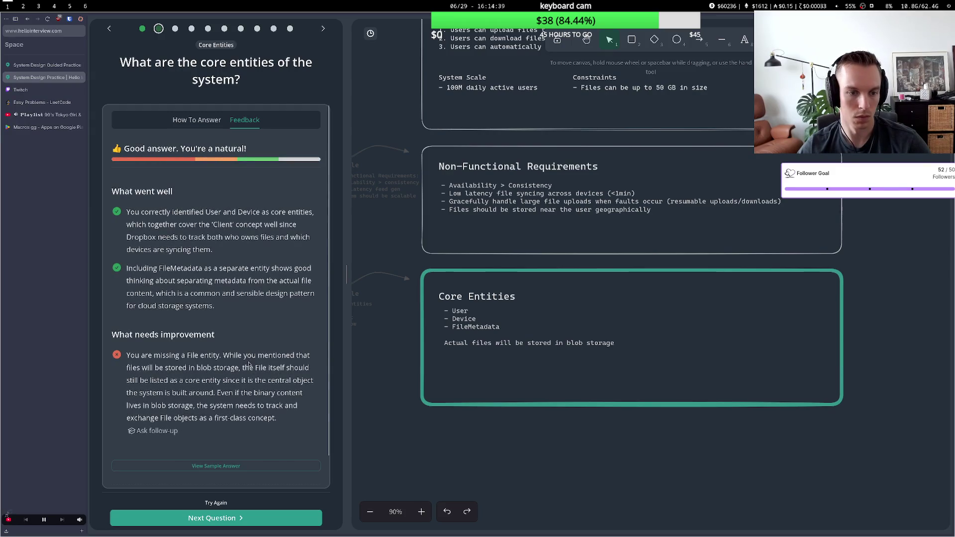
drag(178, 357, 259, 368)
click(211, 366)
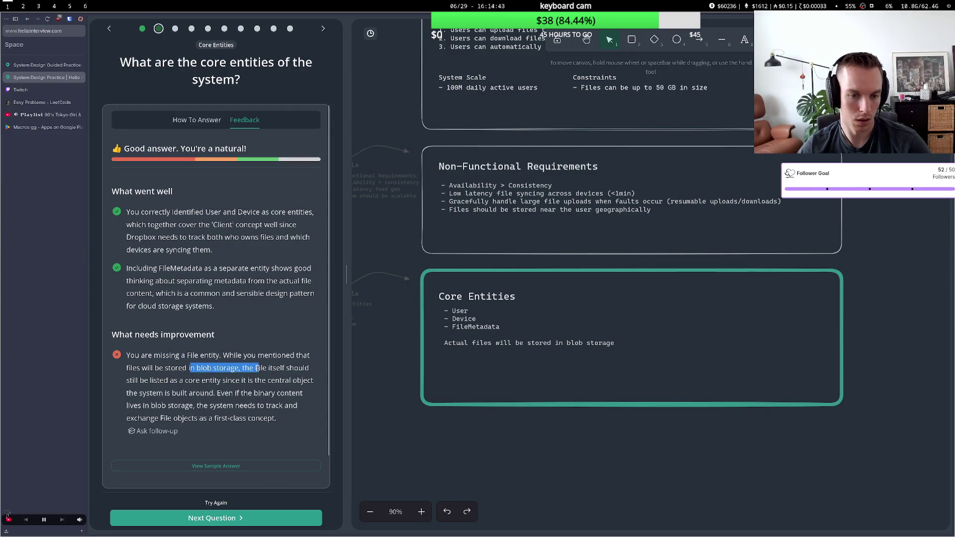
drag(169, 381, 260, 383)
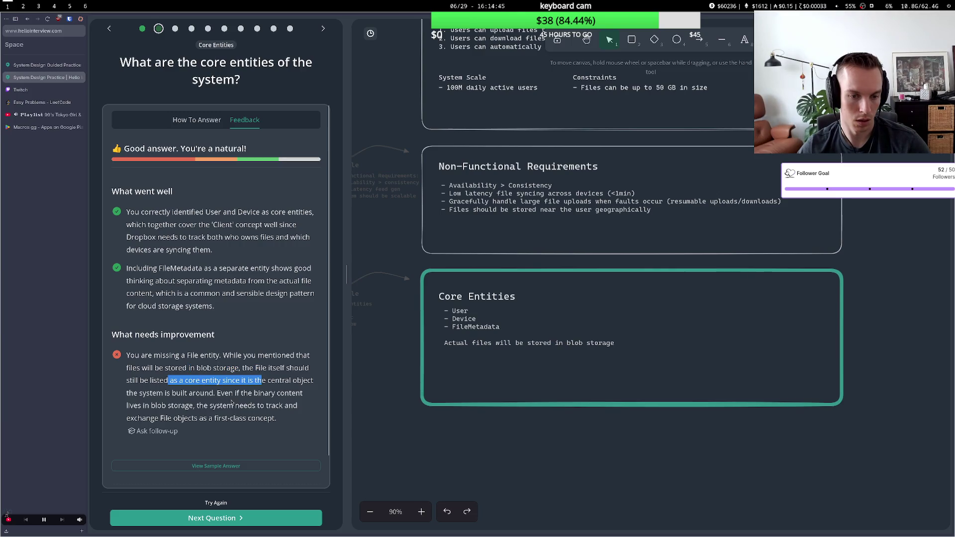
drag(174, 393, 242, 393)
drag(168, 406, 247, 413)
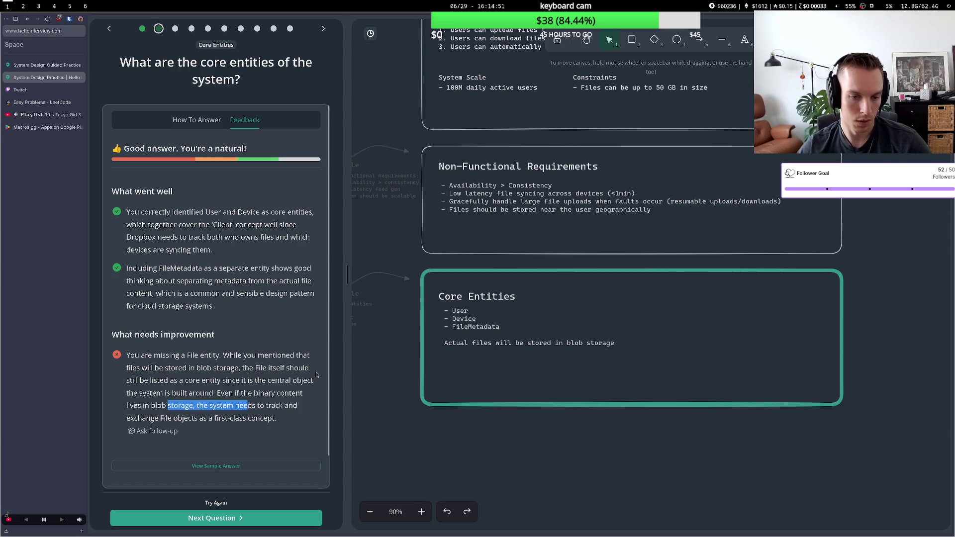
- Insert '- File' between Device and FileMetadata in Core Entities, then advance to the API question
double_click(486, 321)
click(486, 321)
key(Return)
text(- File)
click(489, 346)
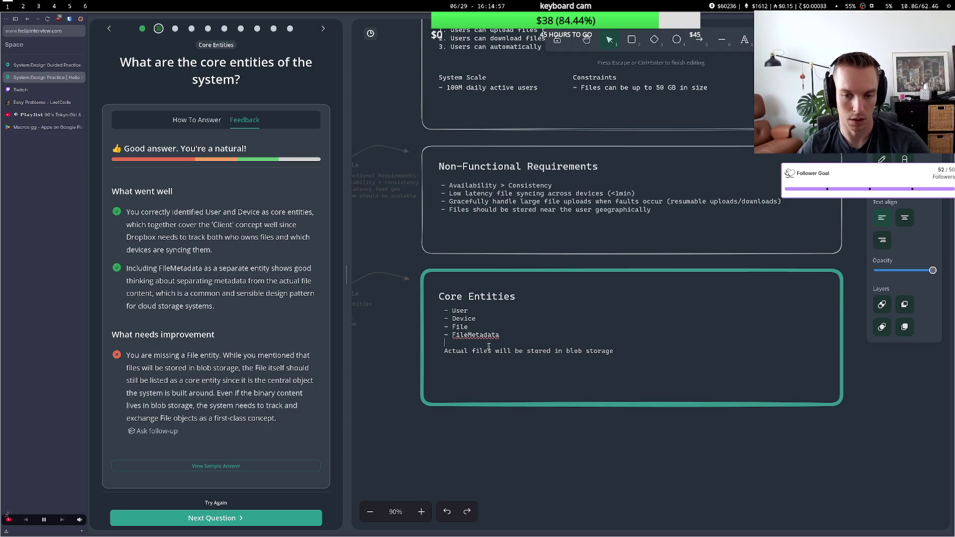
click(478, 371)
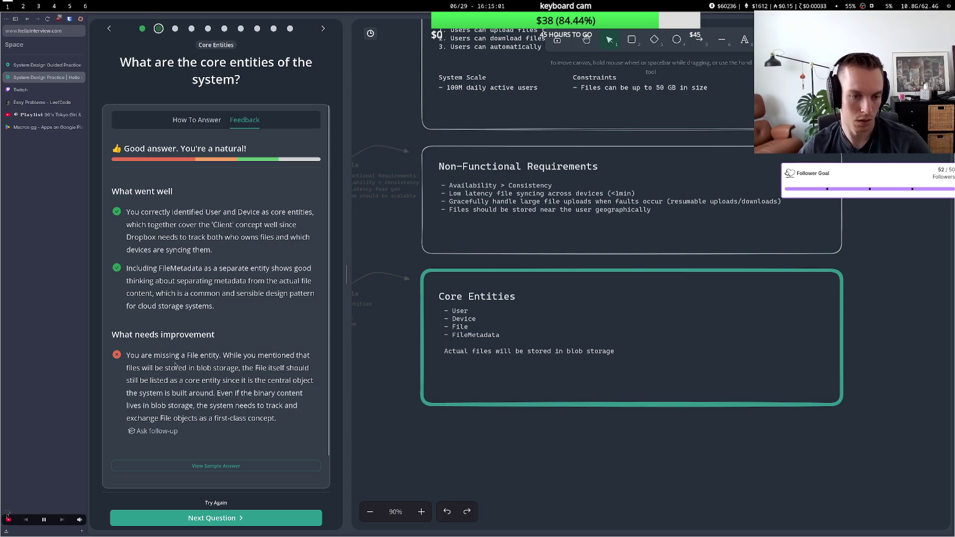
drag(174, 380, 273, 379)
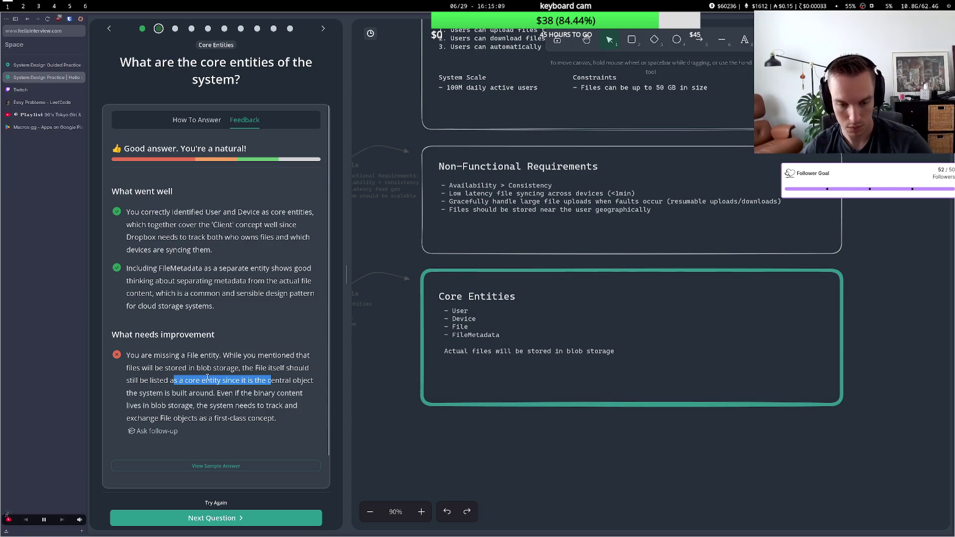
click(223, 518)
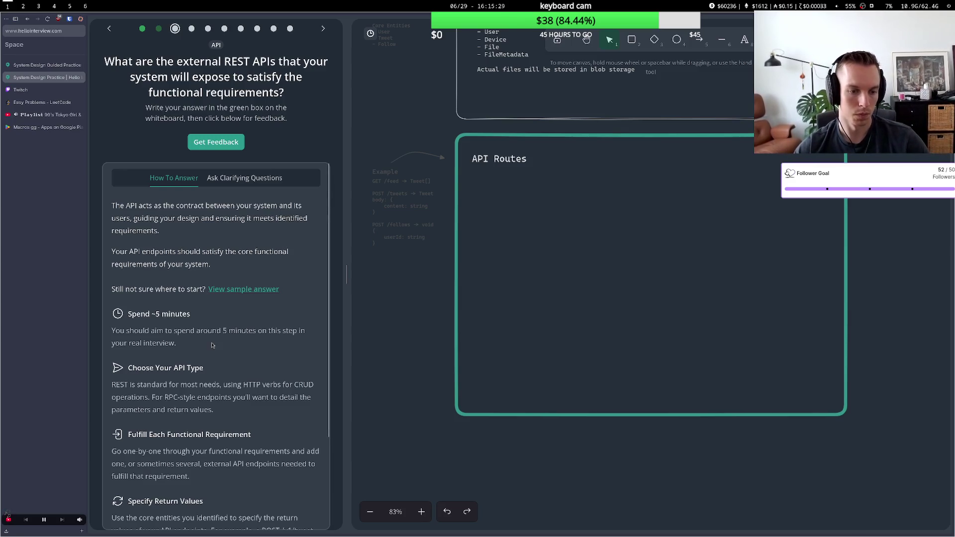
- Scroll down to the empty API Routes box and begin writing inside it
key(XF86AudioPlay)
scroll(353, 276, up, 6)
key(XF86AudioPlay)
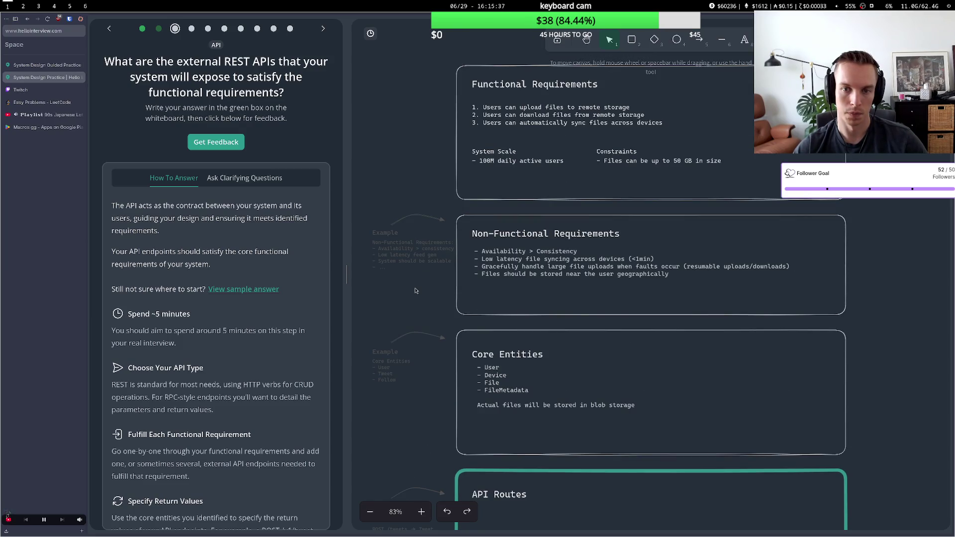
scroll(416, 290, down, 2)
double_click(494, 438)
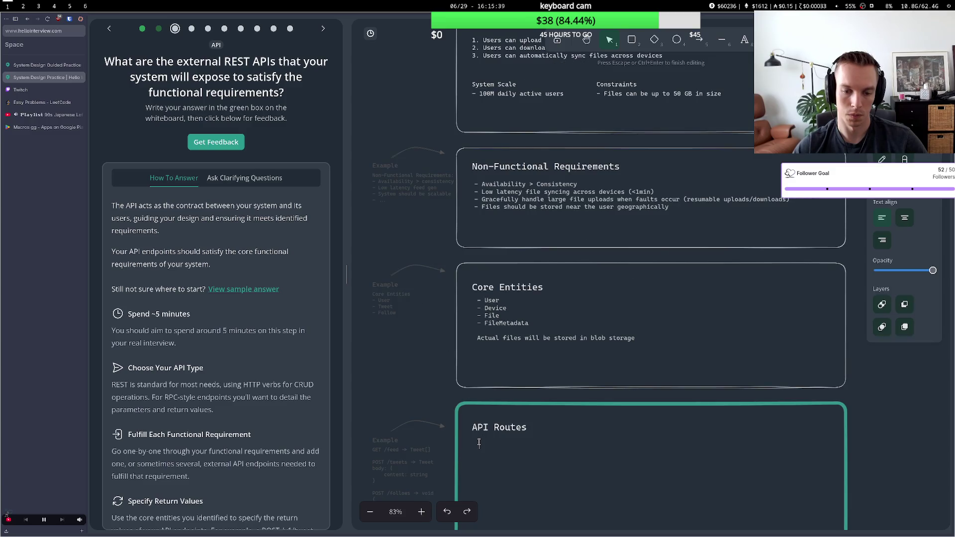
- Enter the first route '- POST /upload' in the API Routes box
text(- )
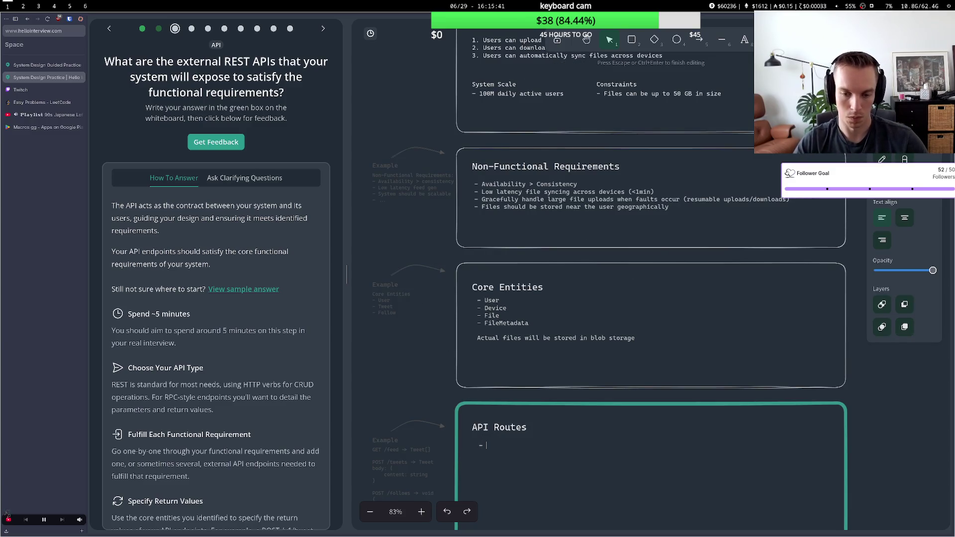
text(POST /upload/)
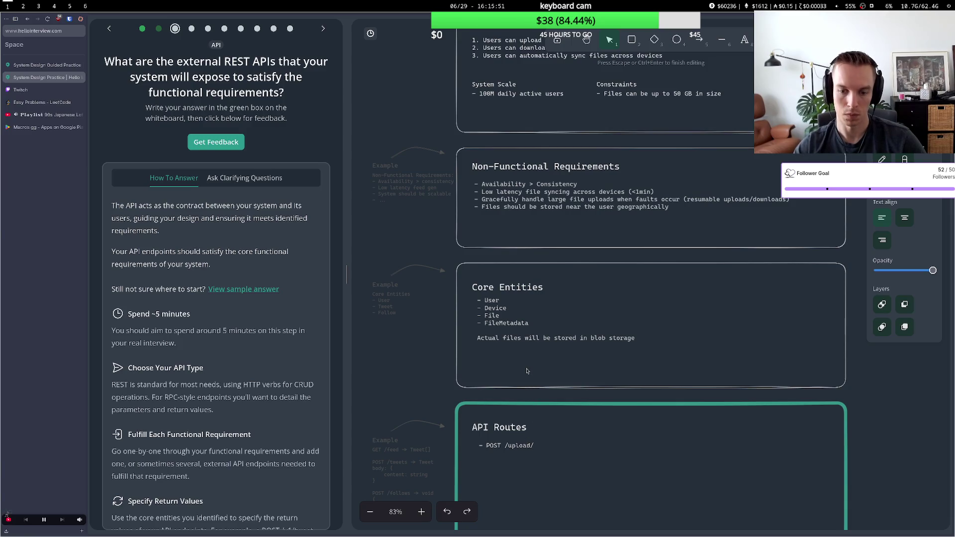
click(447, 369)
scroll(448, 369, up, 4)
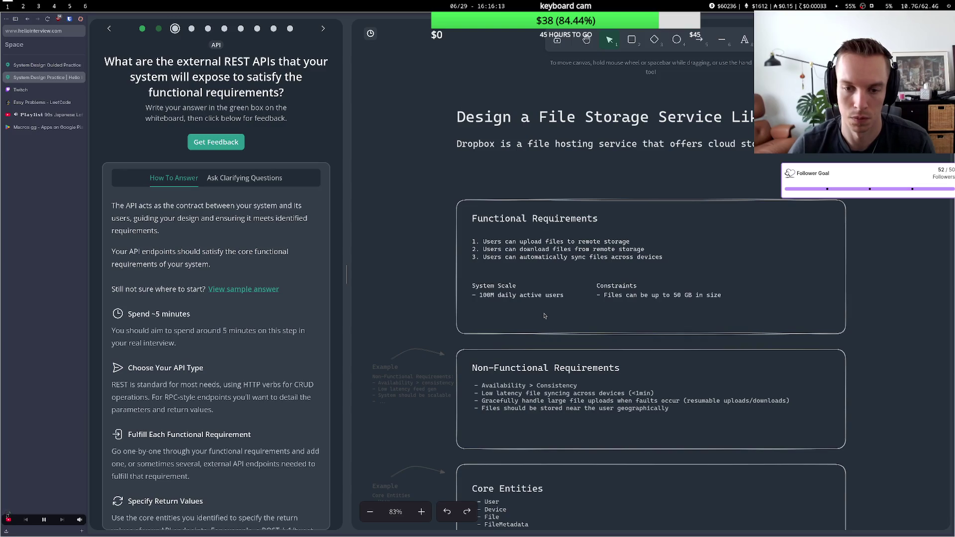
- Reopen the API Routes text, drop the trailing slash from POST /upload, and start '- GET /download'
scroll(543, 315, down, 2)
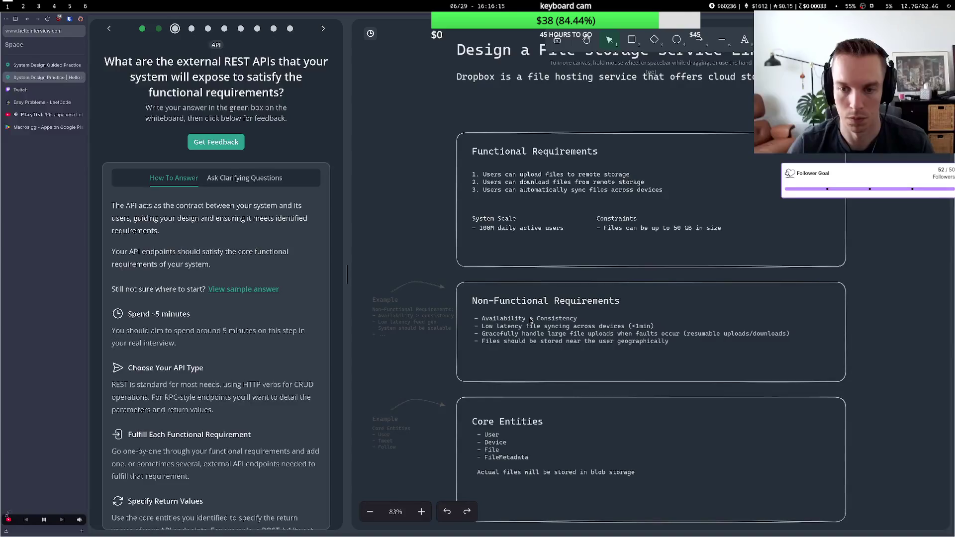
scroll(531, 321, down, 5)
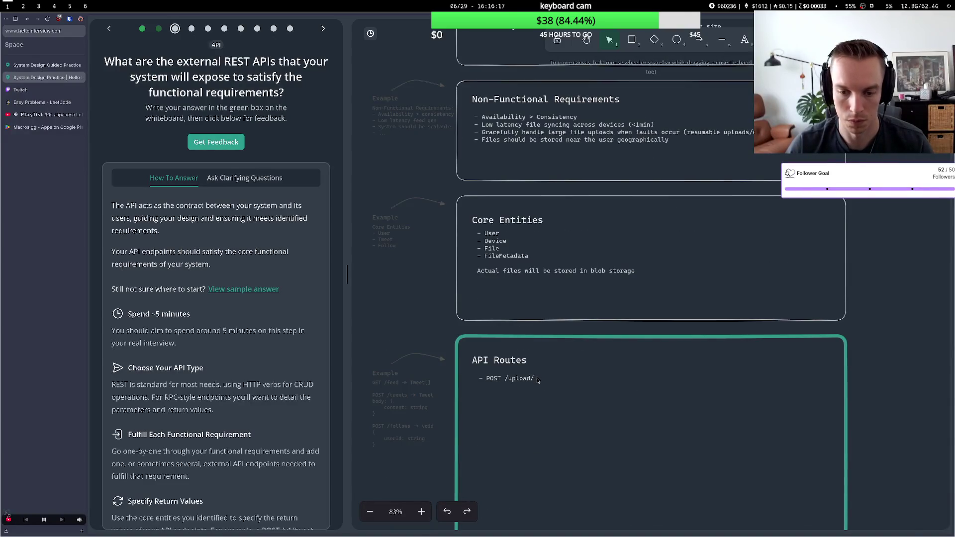
click(537, 380)
double_click(537, 381)
key(Escape)
key(Escape)
double_click(536, 380)
key(End)
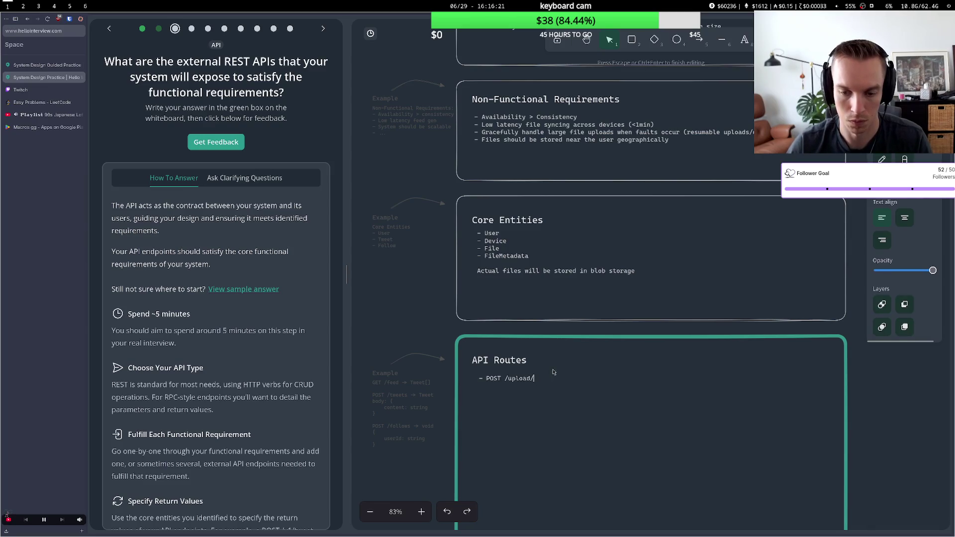
key(BackSpace)
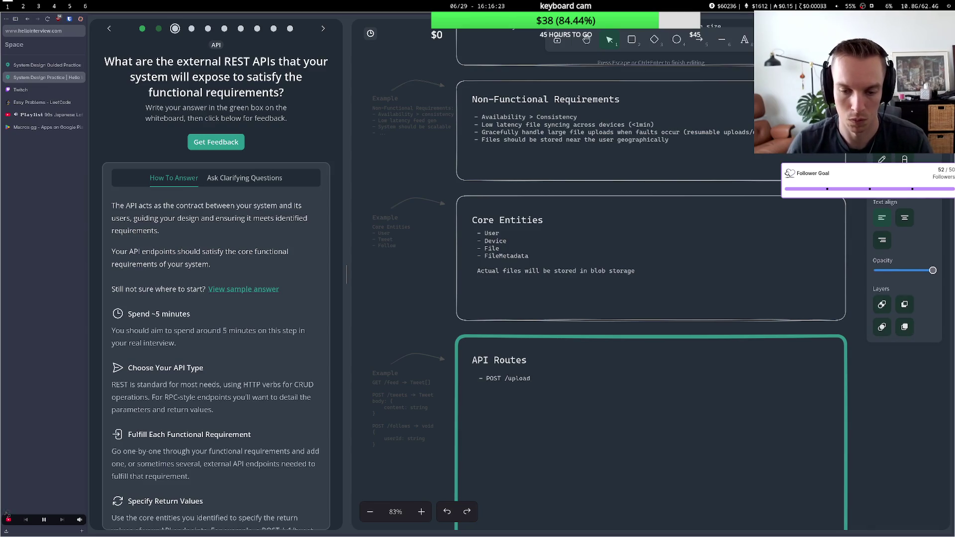
text(- GET )
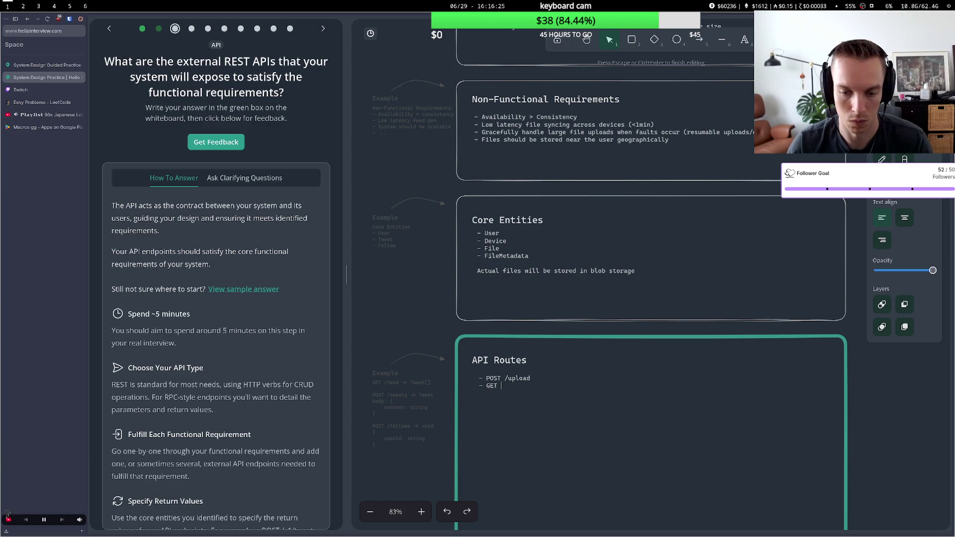
text(/download)
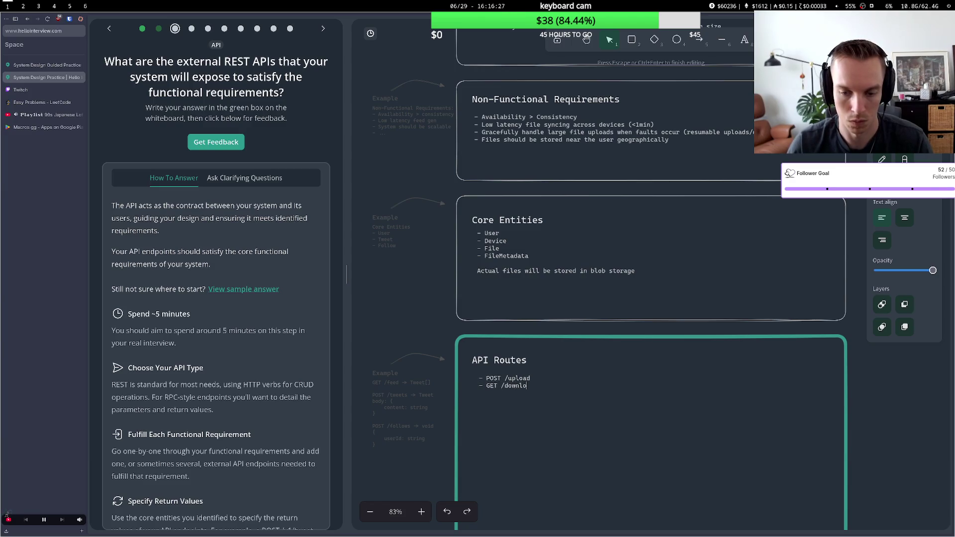
- Complete the second route as GET /download/:fileId, removing the stray :fileId from the upload route
click(531, 378)
text(/)
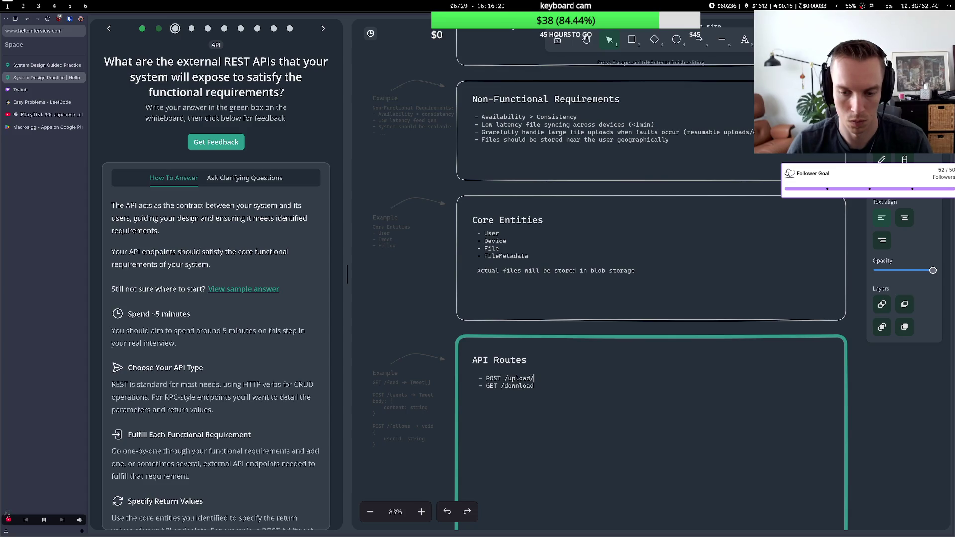
text(:fileId)
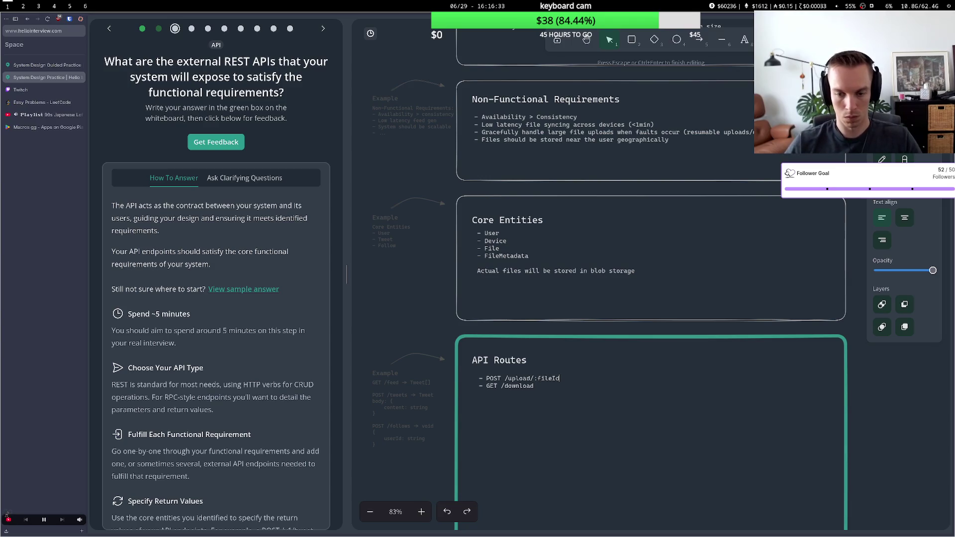
key(Down)
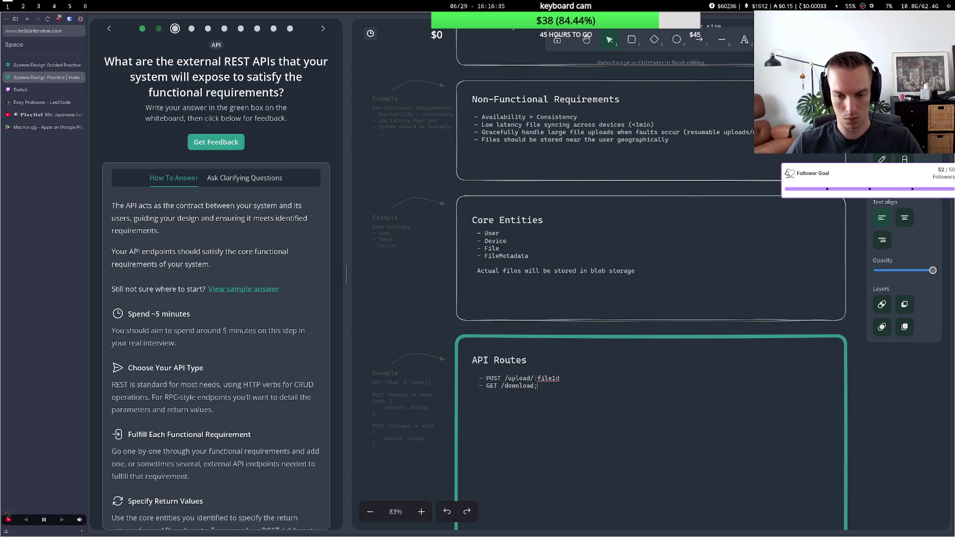
text(/)
click(546, 379)
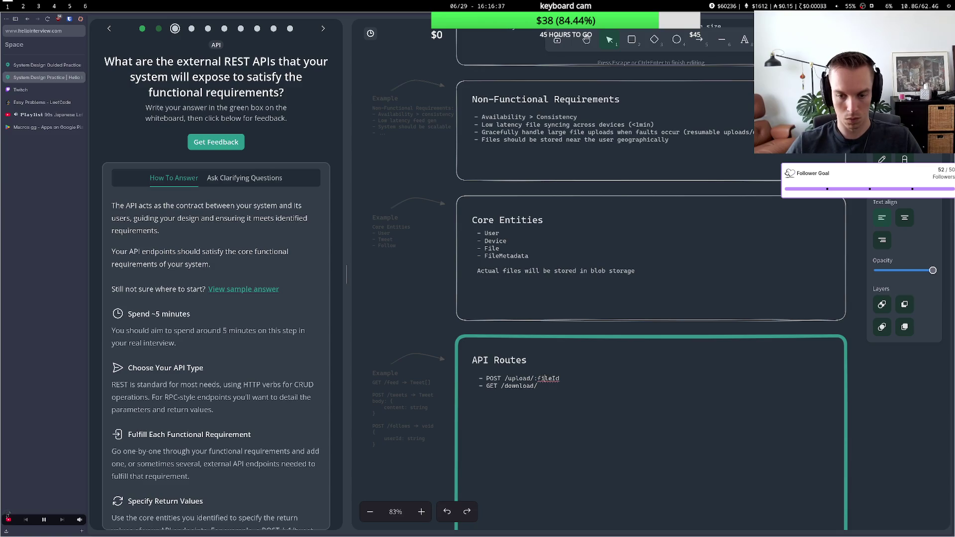
key(BackSpace)
key(BackSpace)
key(BackSpace)
click(538, 386)
text(:)
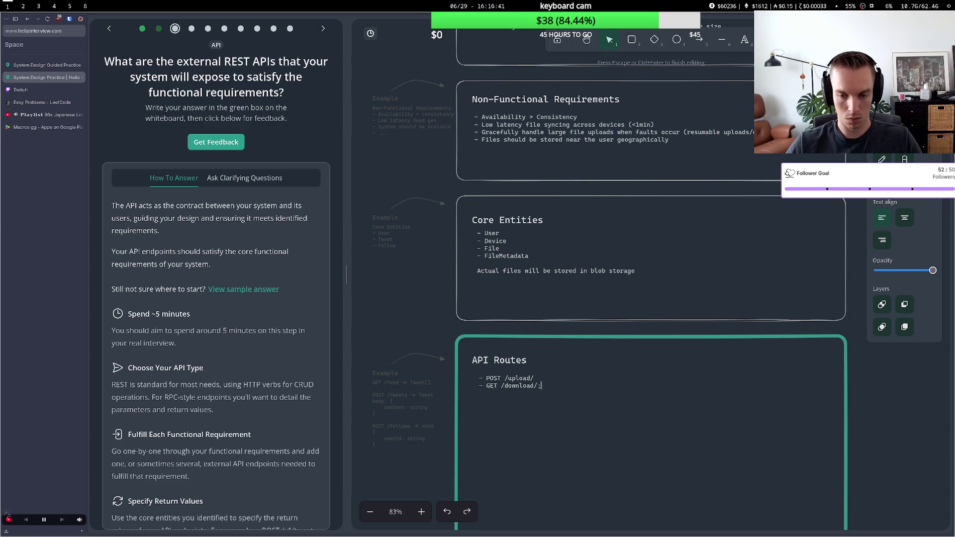
text(file)
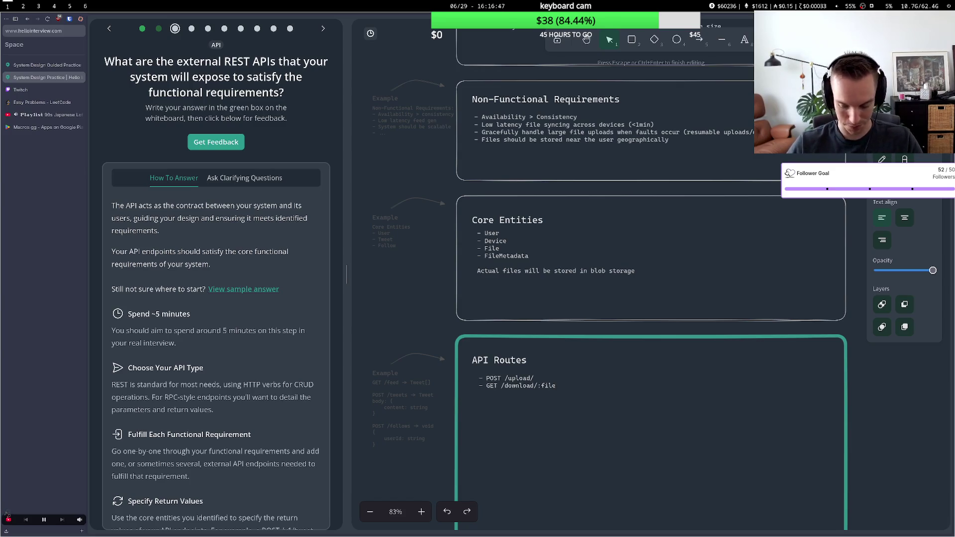
text(Id)
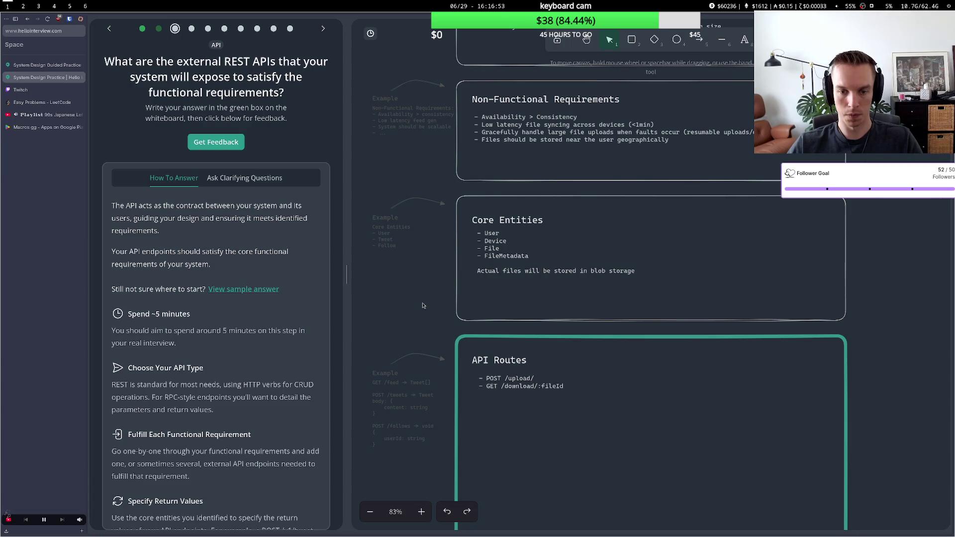
- Add a '- GET /sync' route below GET /download/:fileId
scroll(423, 307, up, 5)
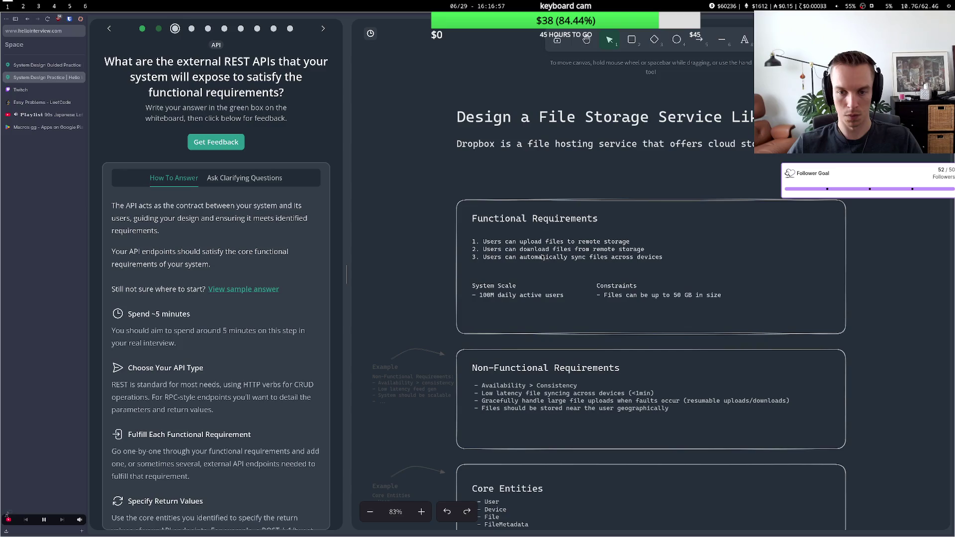
scroll(570, 262, down, 4)
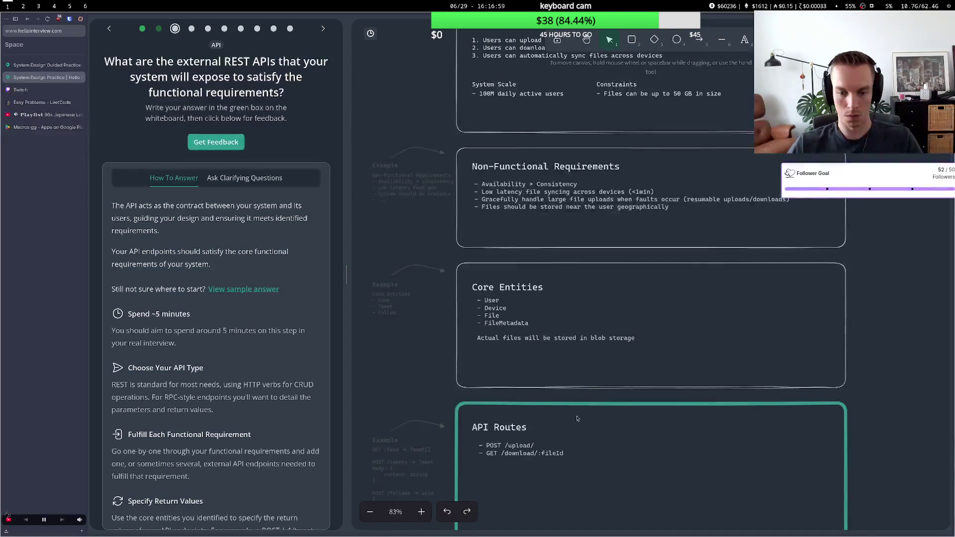
double_click(567, 458)
click(564, 453)
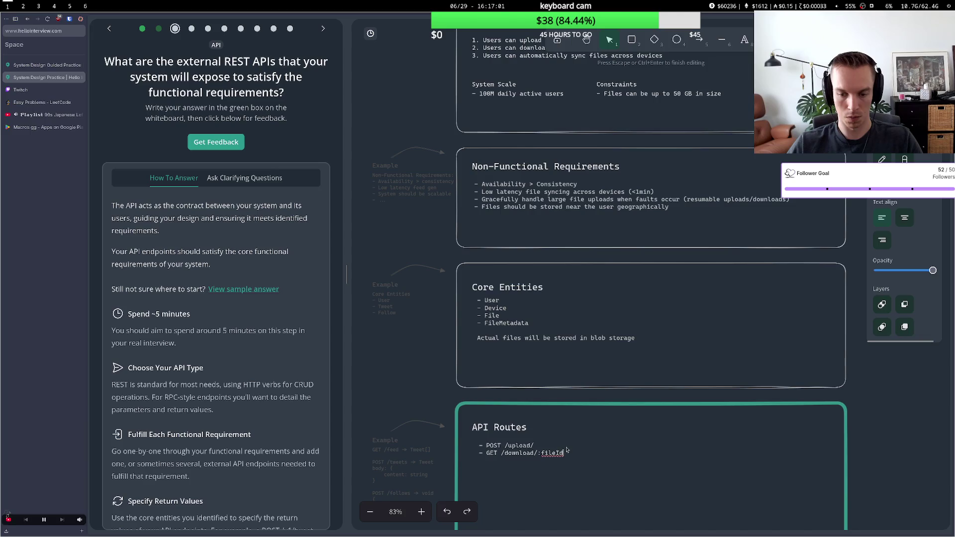
key(Return)
text(- GET /so)
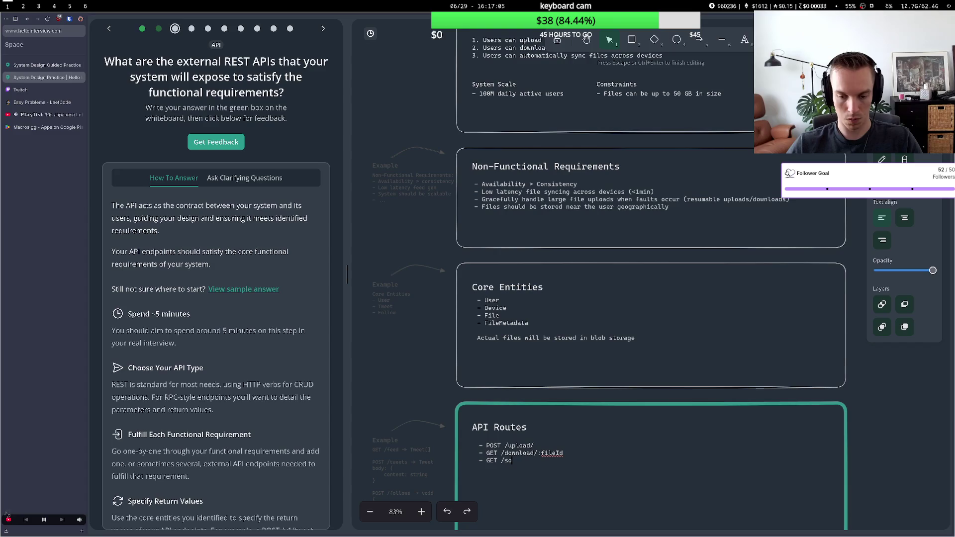
key(BackSpace)
text(ync)
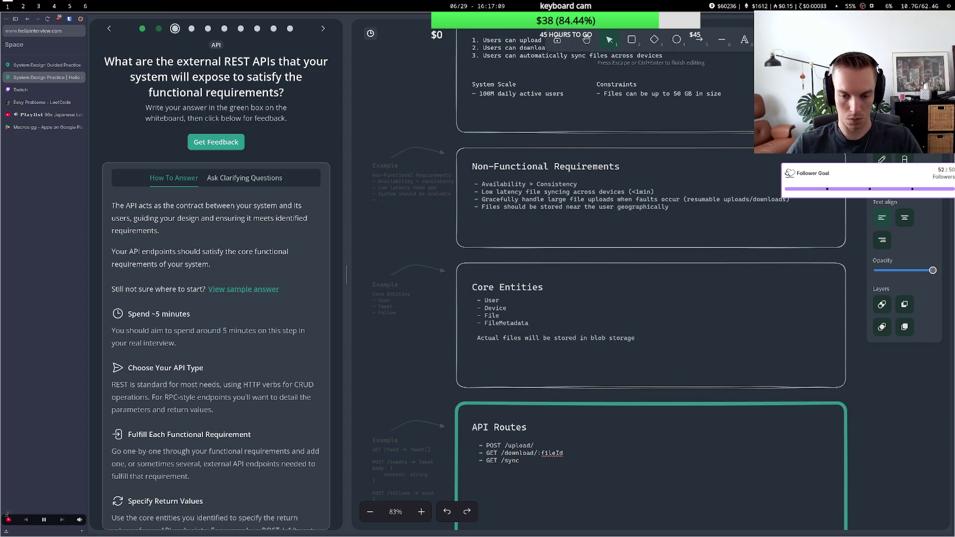
key(Escape)
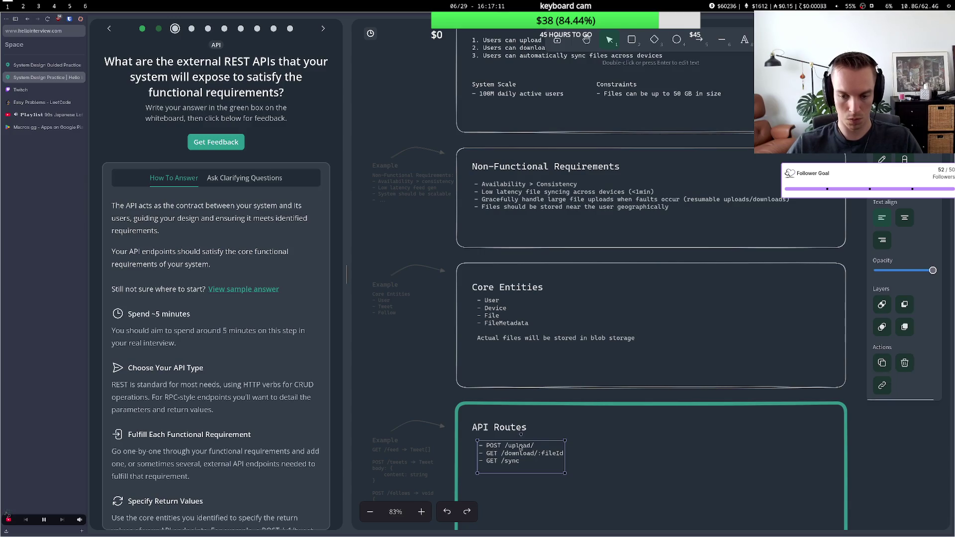
- Delete the trailing slash after POST /upload in the API Routes text
double_click(519, 447)
click(534, 446)
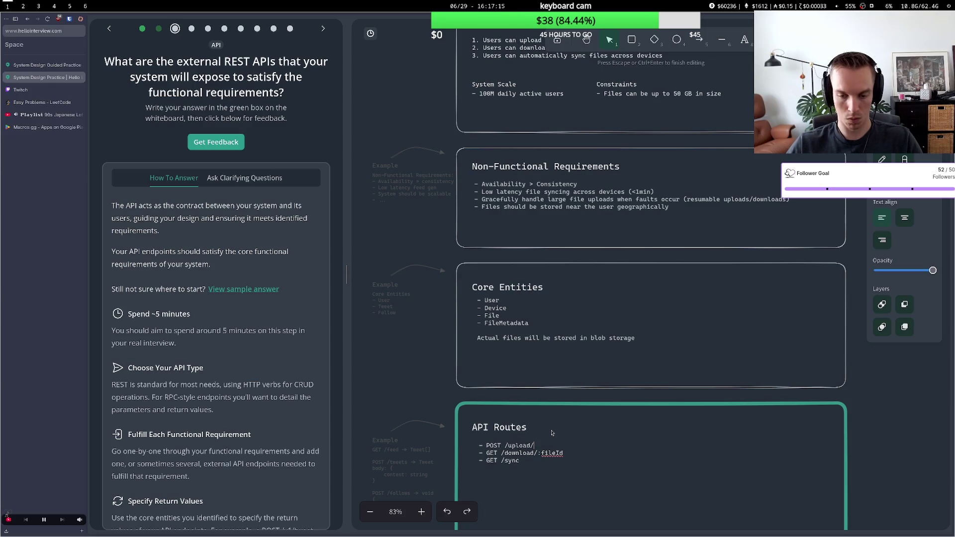
key(BackSpace)
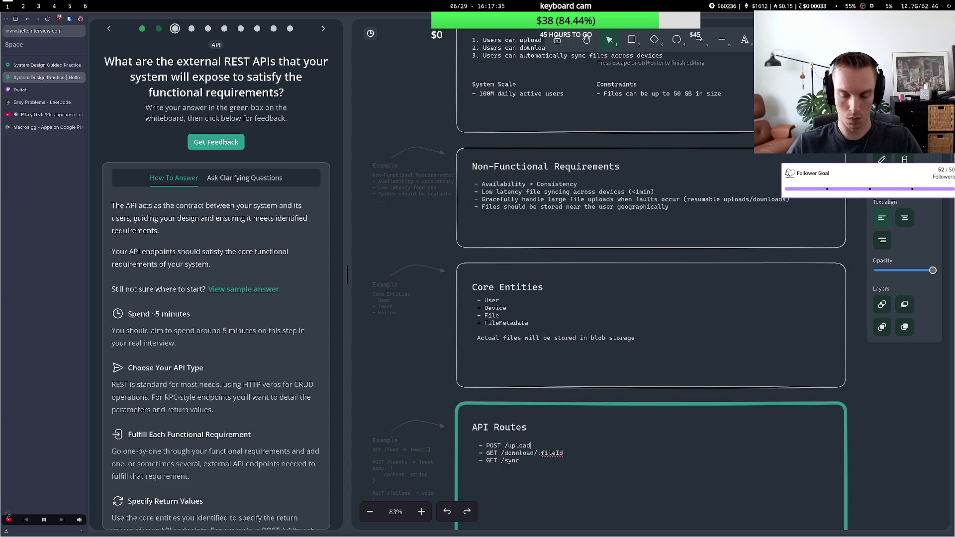
- Give the POST /upload route an arrow and a 2xx status response
key(Return)
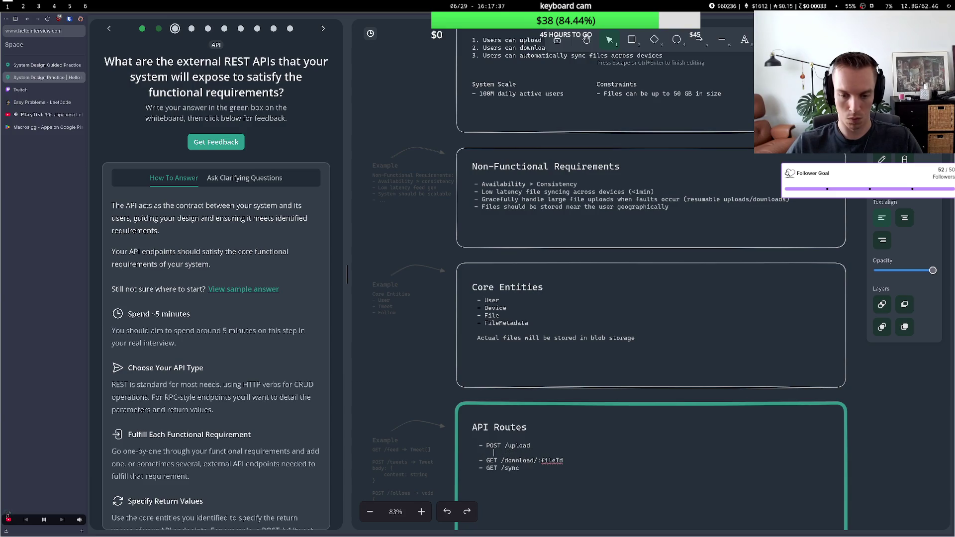
text(co)
key(BackSpace)
key(BackSpace)
key(Up)
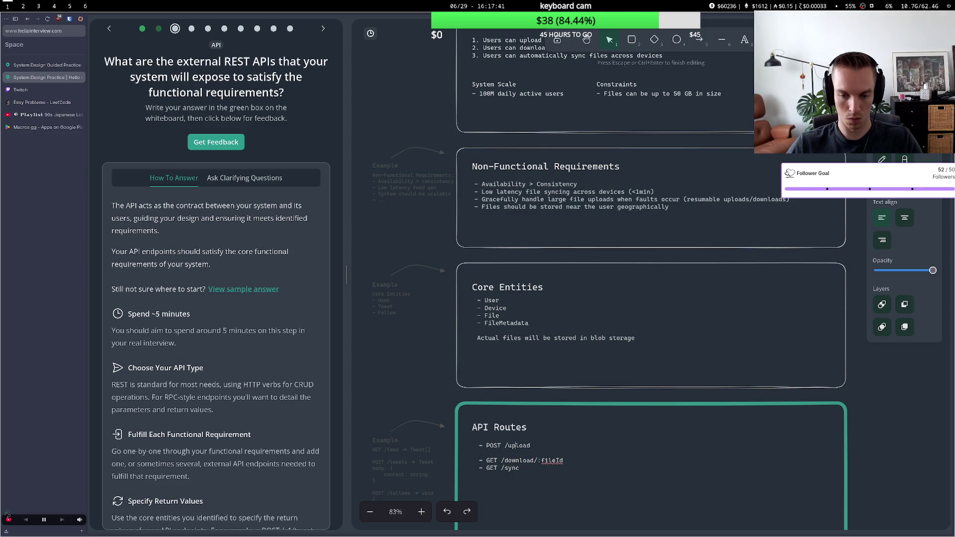
text(=)
key(BackSpace)
text(>)
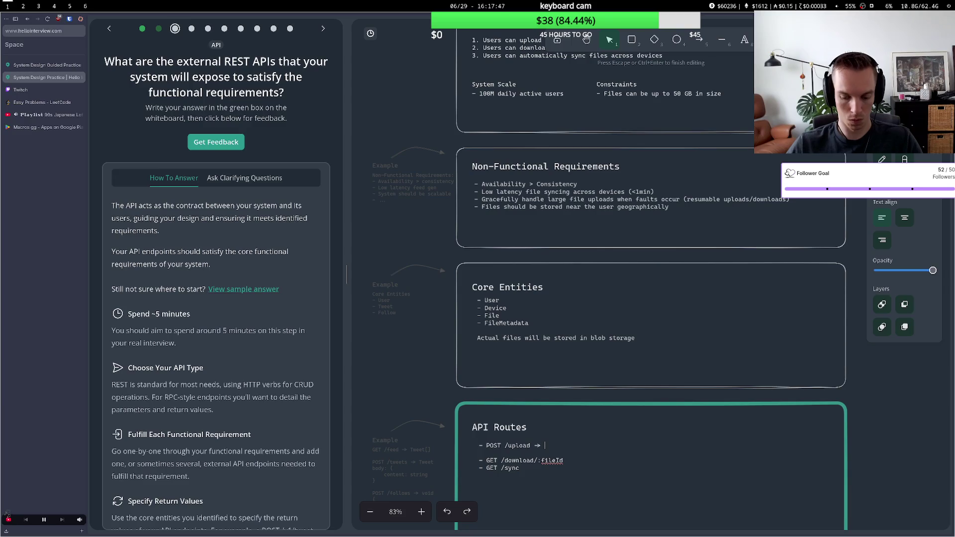
text(00)
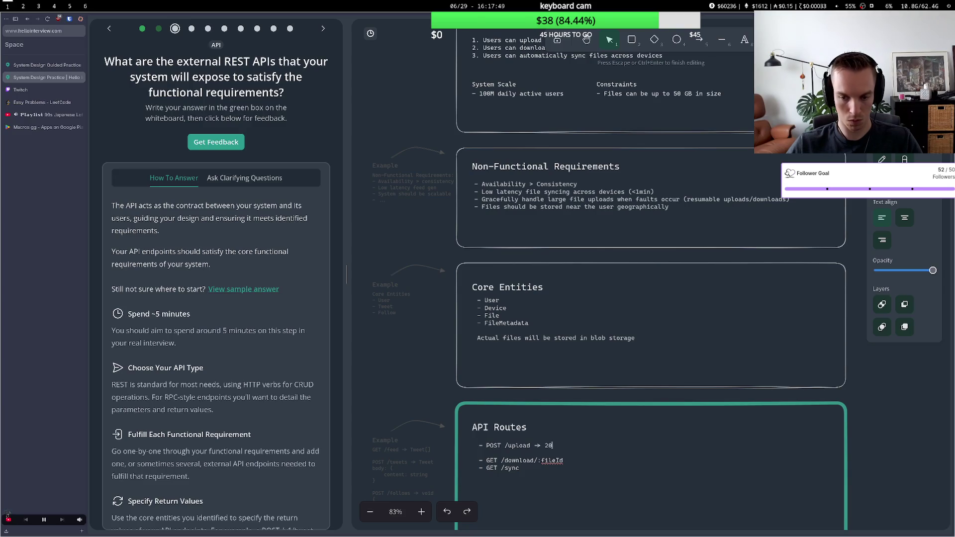
key(BackSpace)
key(BackSpace)
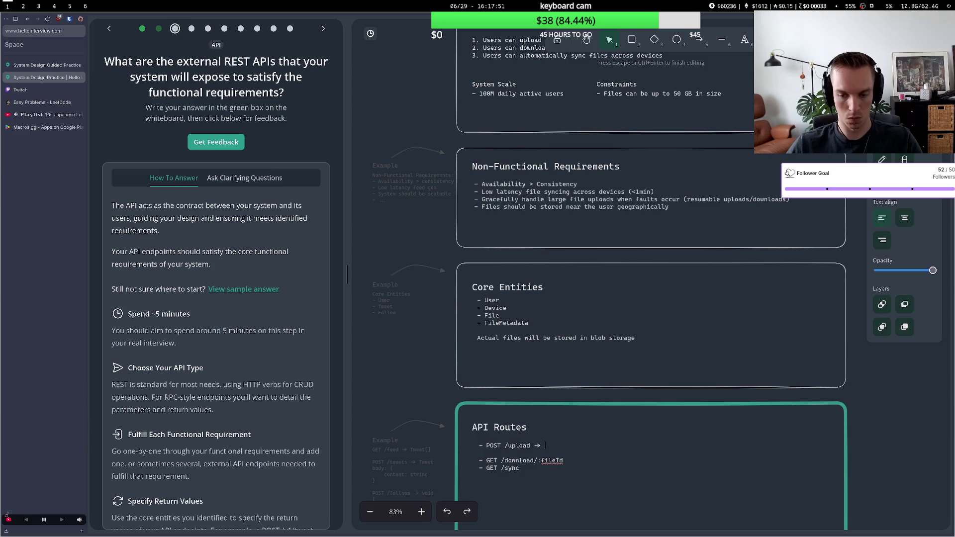
text(2,,)
key(BackSpace)
key(BackSpace)
text(xx)
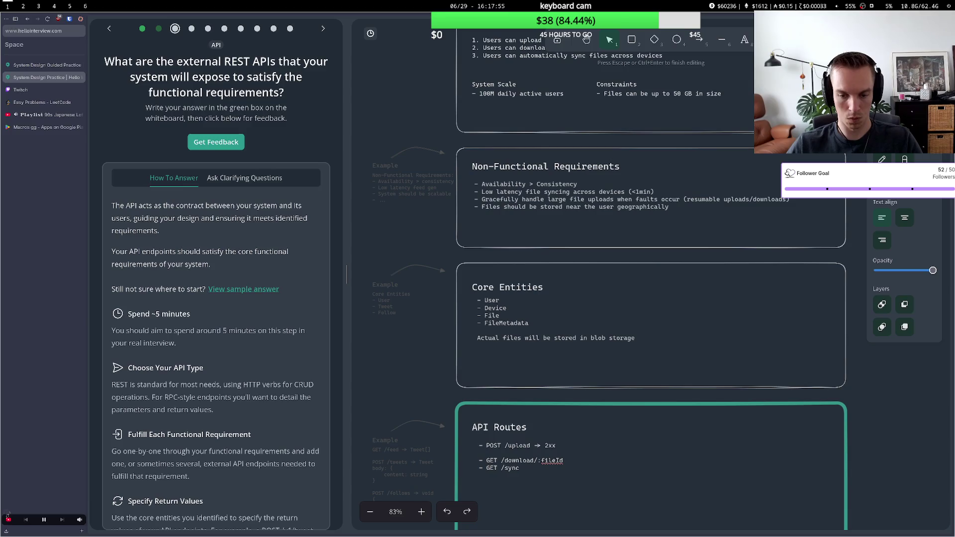
- Draft a multi-line body { content: file } block beneath the upload route
key(Return)
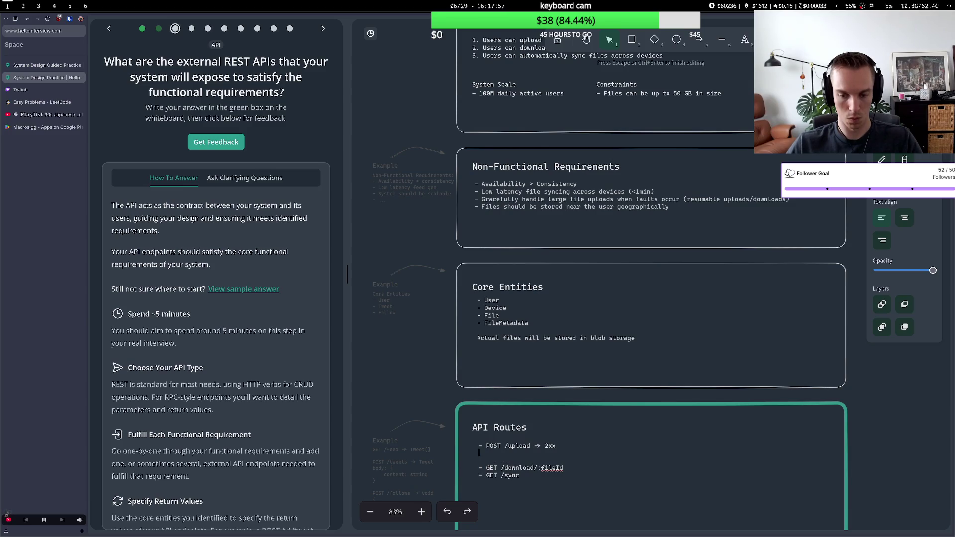
text(body: )
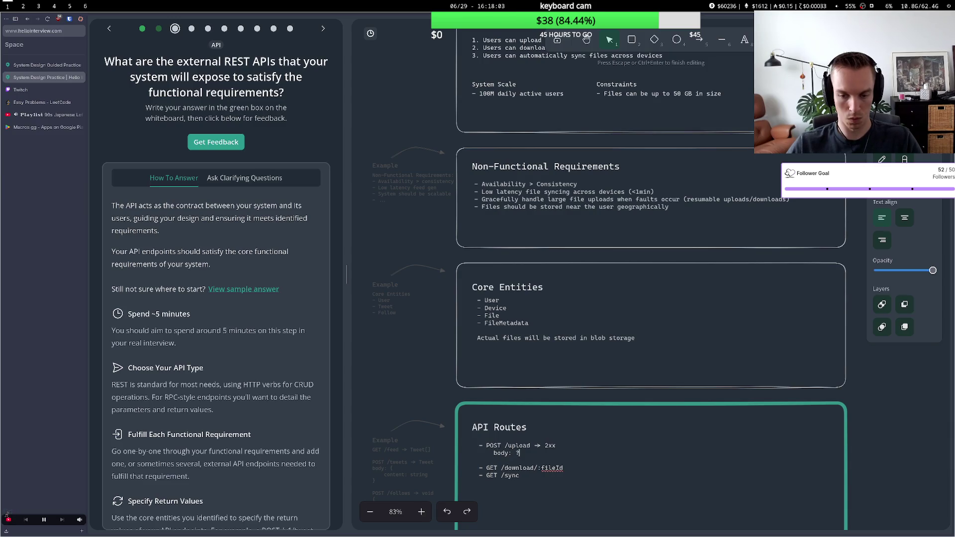
text({)
key(Return)
text(})
key(Tab)
key(Return)
key(Tab)
key(Up)
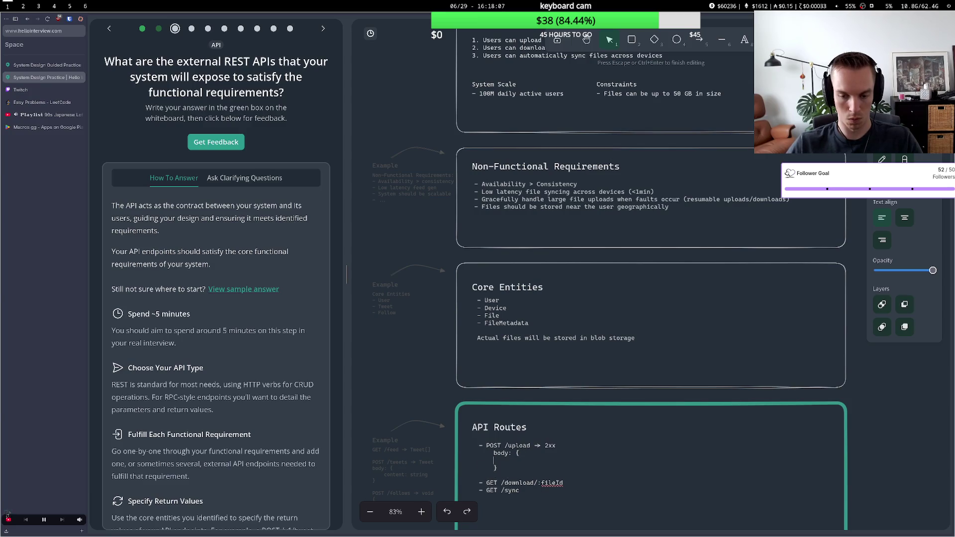
key(Tab)
text(content: )
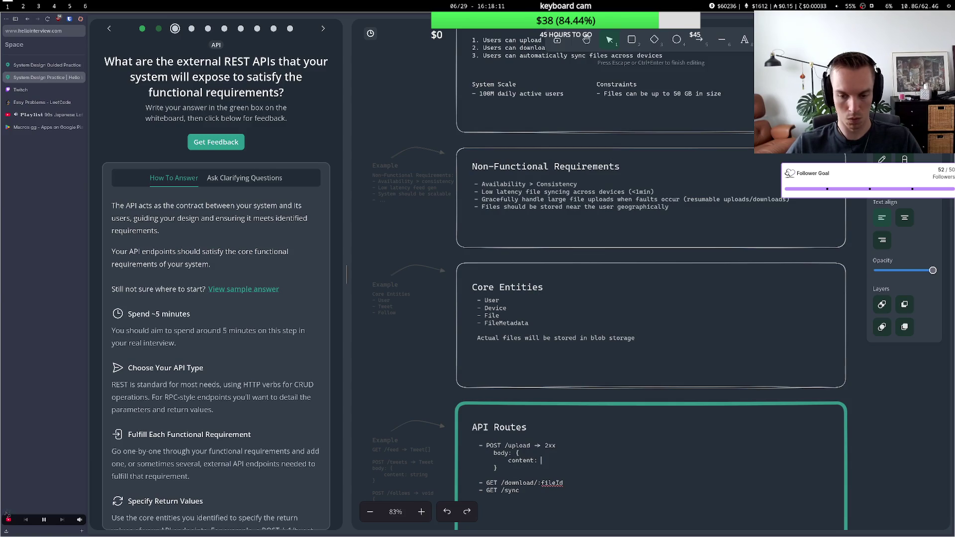
text(fil)
text(e)
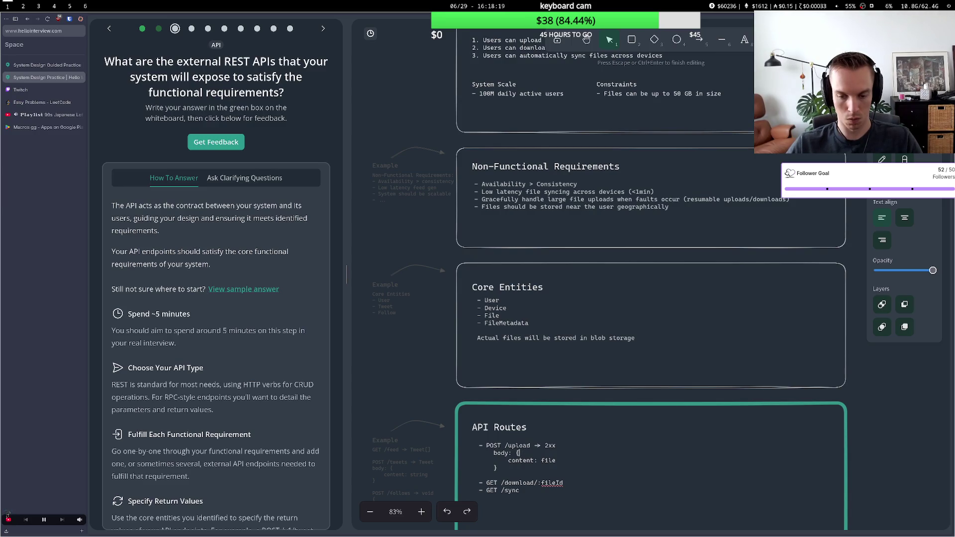
key(Return)
text(file)
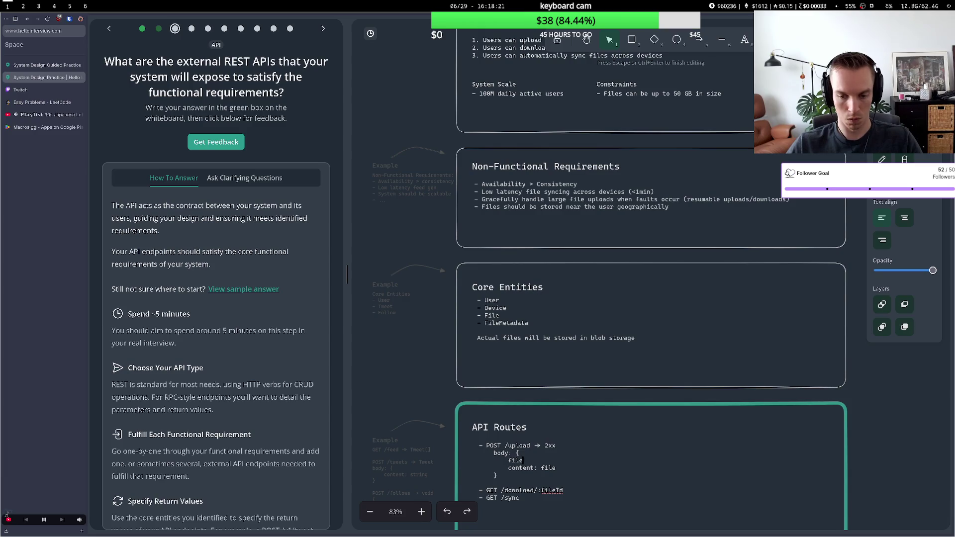
text(Id:)
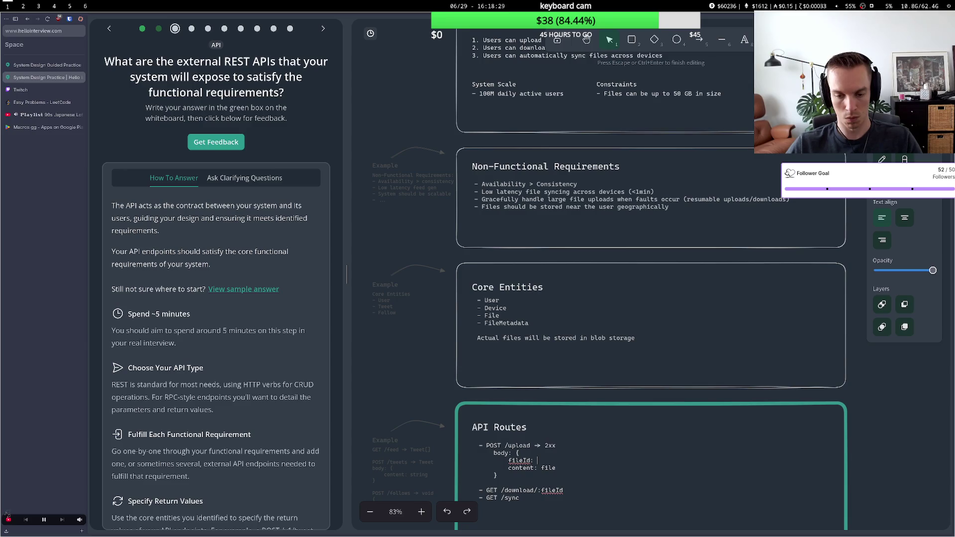
key(BackSpace)
key(BackSpace)
key(BackSpace)
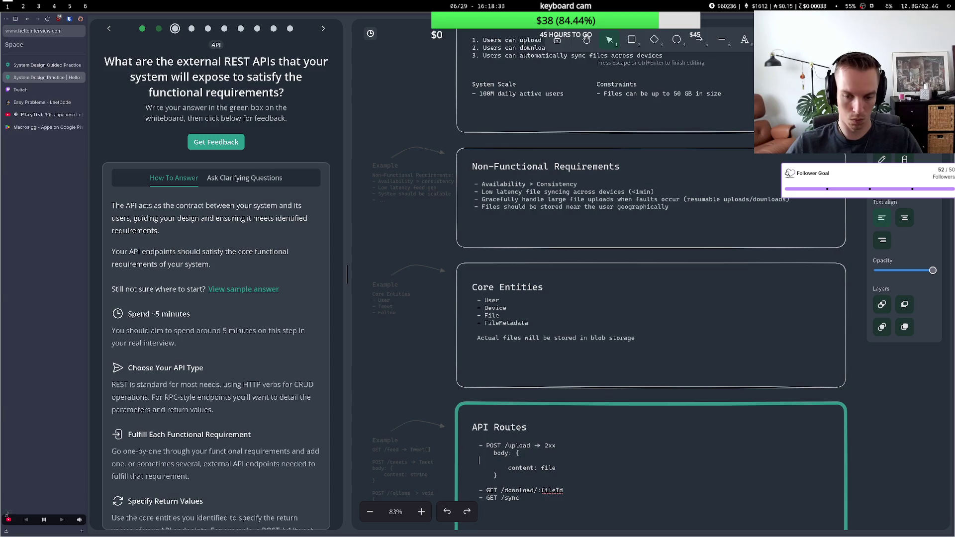
key(BackSpace)
key(BackSpace)
text({)
key(Down)
key(Down)
- Remove the draft body block and the 2xx response from the upload route
click(520, 483)
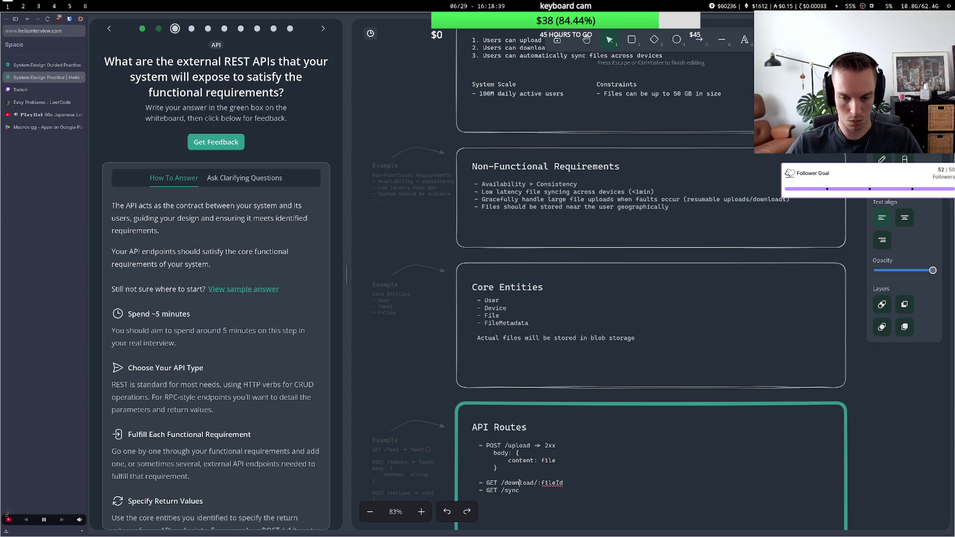
key(BackSpace)
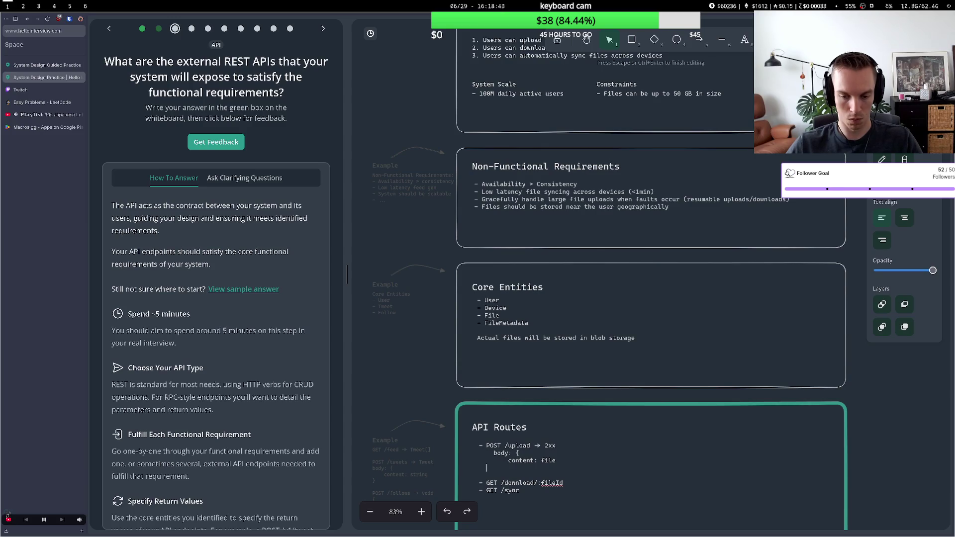
key(BackSpace)
key(BackSpace)
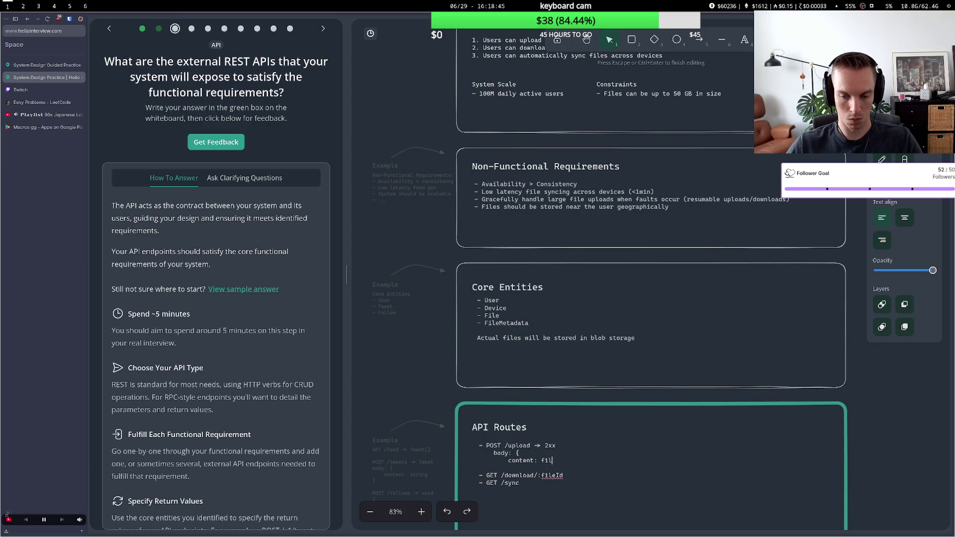
key(BackSpace)
key(BackSpace)
key(BackSpace)
key(BackSpace)
key(BackSpace)
key(BackSpace)
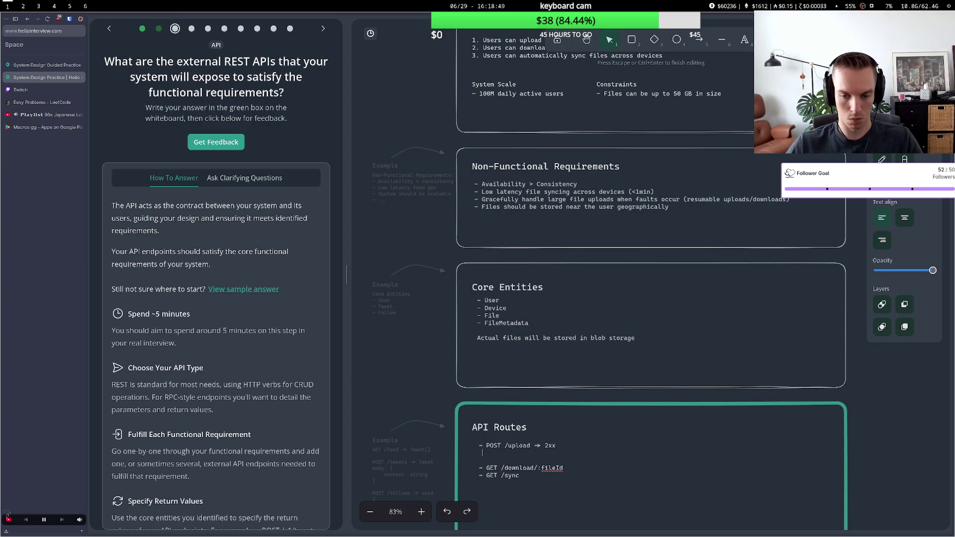
key(BackSpace)
key(BackSpace)
text(Link to)
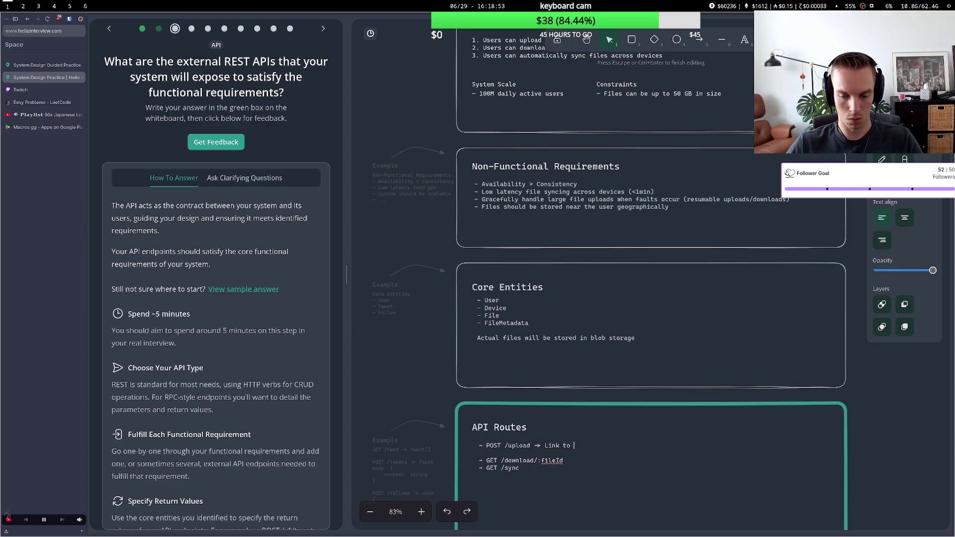
key(BackSpace)
key(BackSpace)
key(BackSpace)
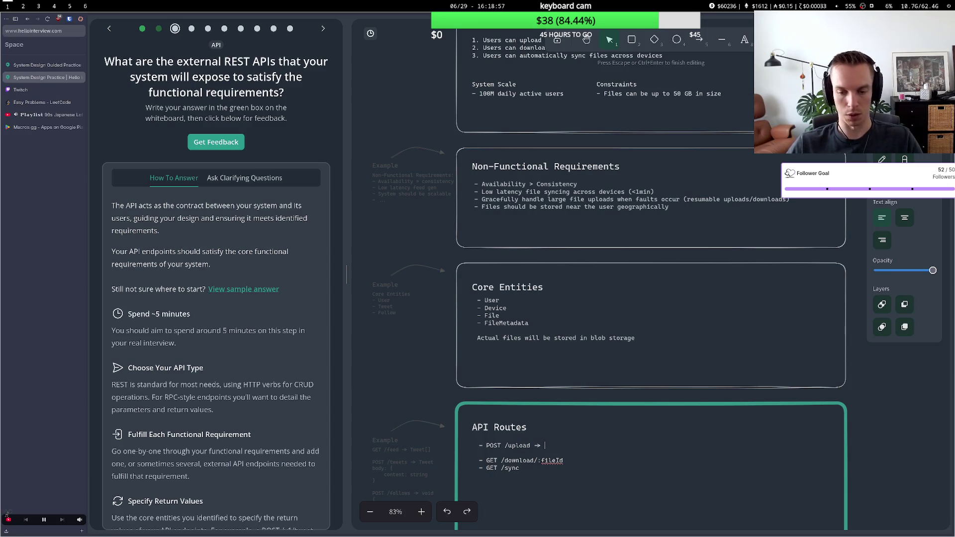
- Start a single-line 'body: {}' under the upload route
key(Return)
key(Tab)
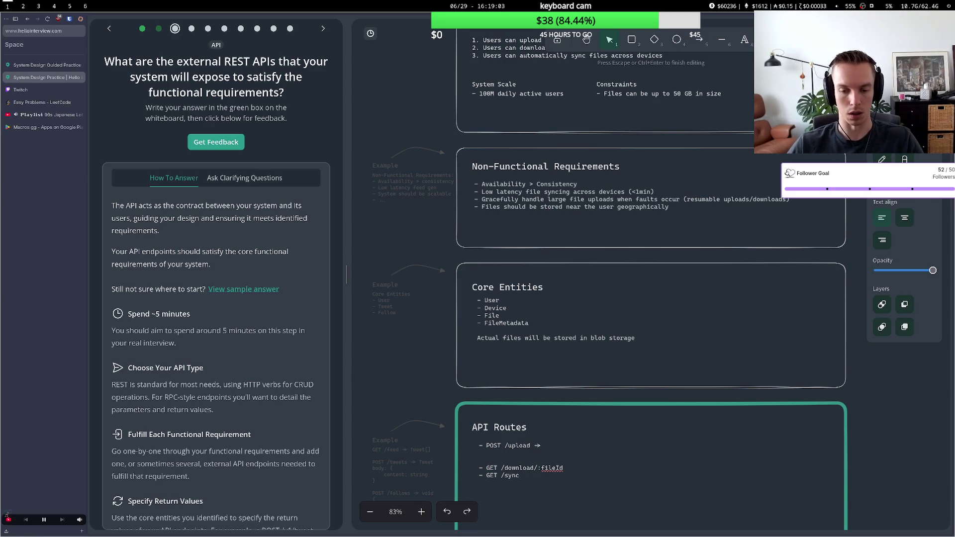
key(BackSpace)
key(BackSpace)
key(BackSpace)
key(BackSpace)
key(BackSpace)
key(BackSpace)
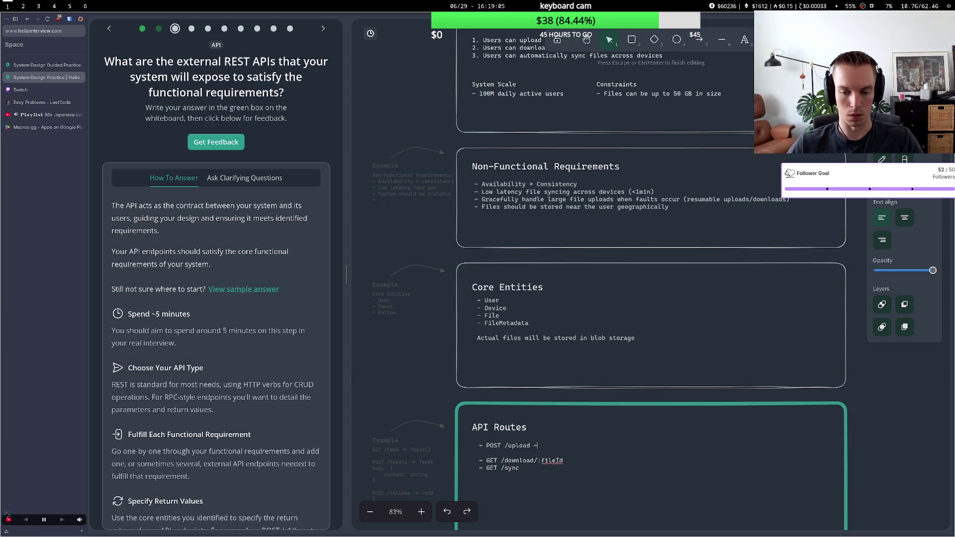
key(Return)
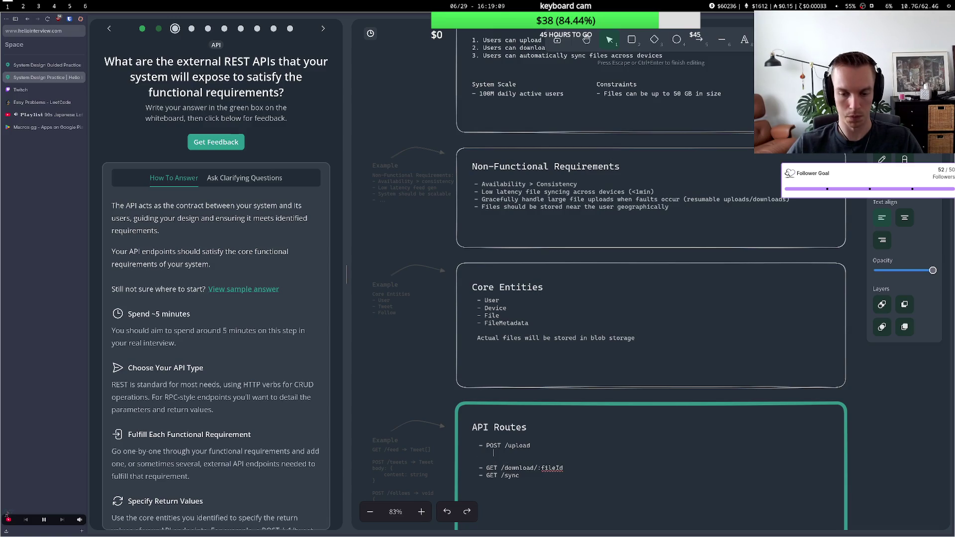
text(body: )
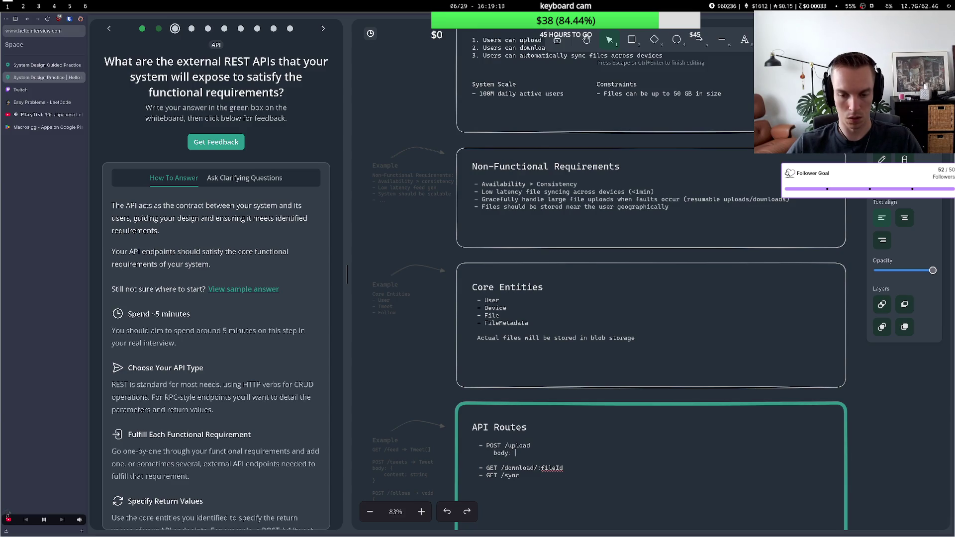
text({}{)
key(BackSpace)
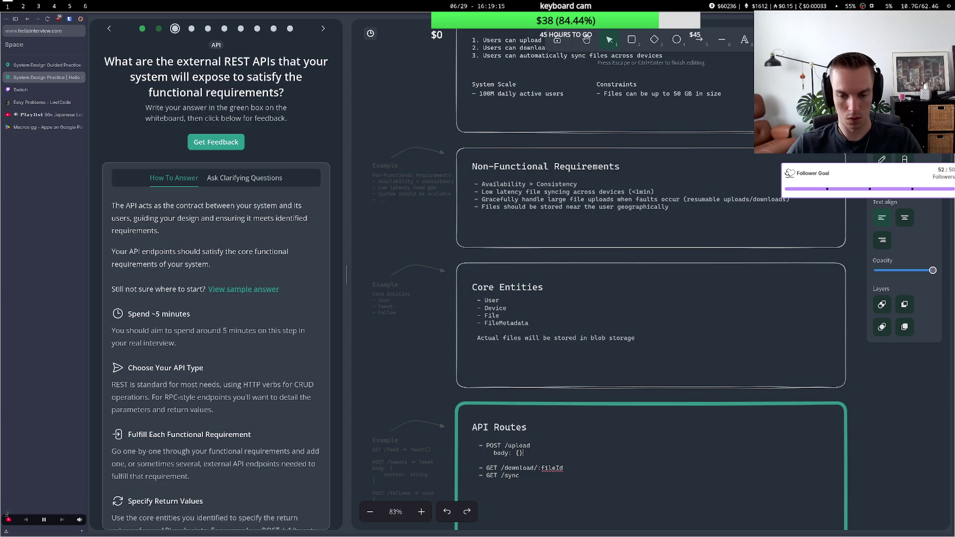
- Fill the body content value in as 'file contents'
text(content)
text(: str)
key(BackSpace)
key(BackSpace)
key(BackSpace)
text(bn)
key(BackSpace)
text(inary of)
text( file)
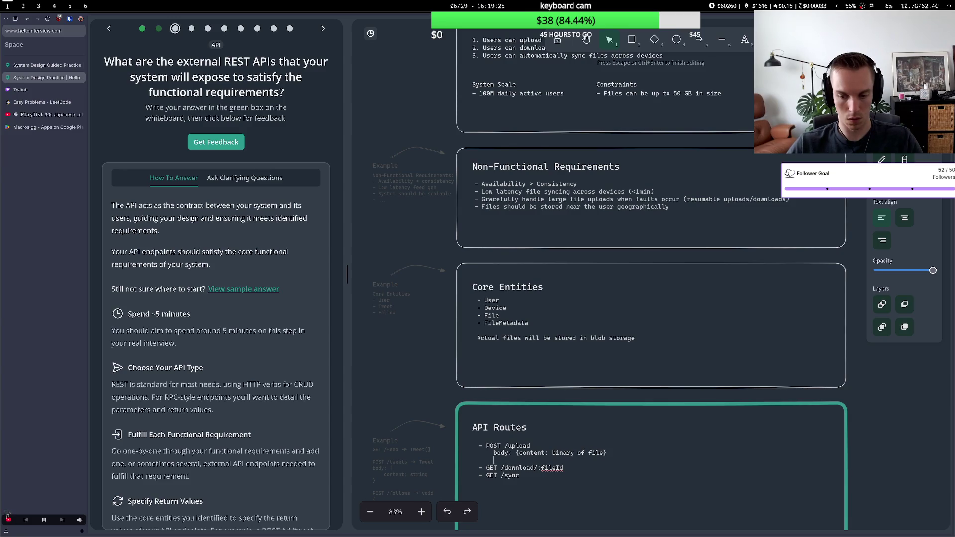
key(BackSpace)
key(BackSpace)
key(BackSpace)
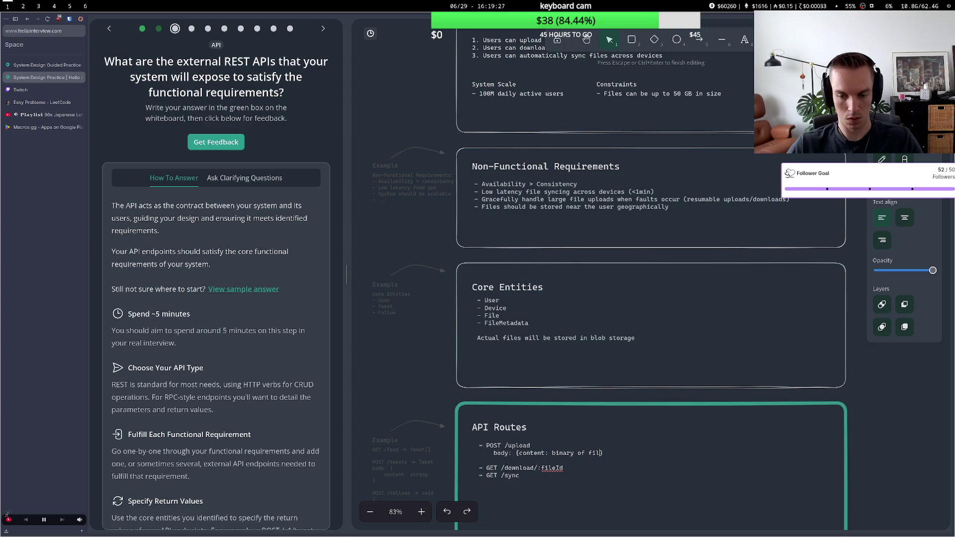
text(file contentes)
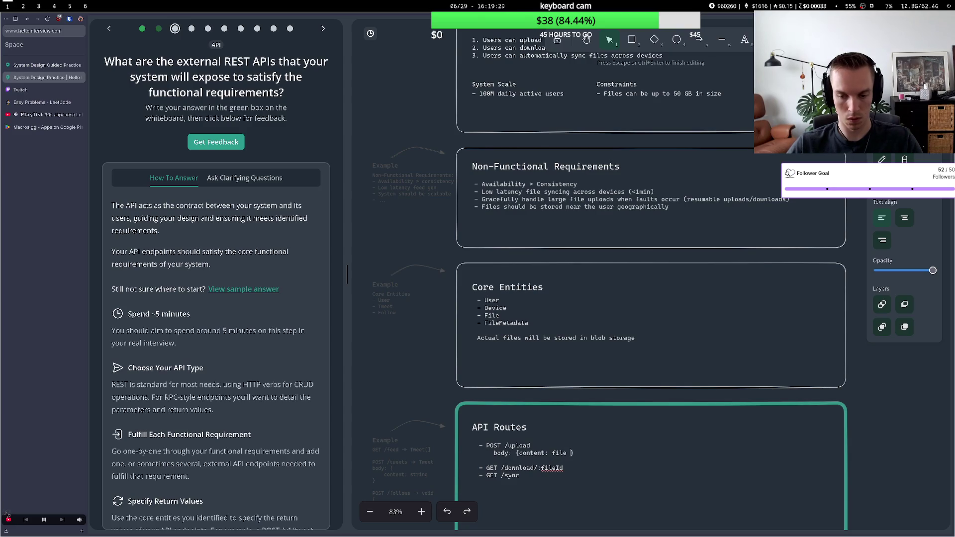
key(BackSpace)
key(BackSpace)
text(s)
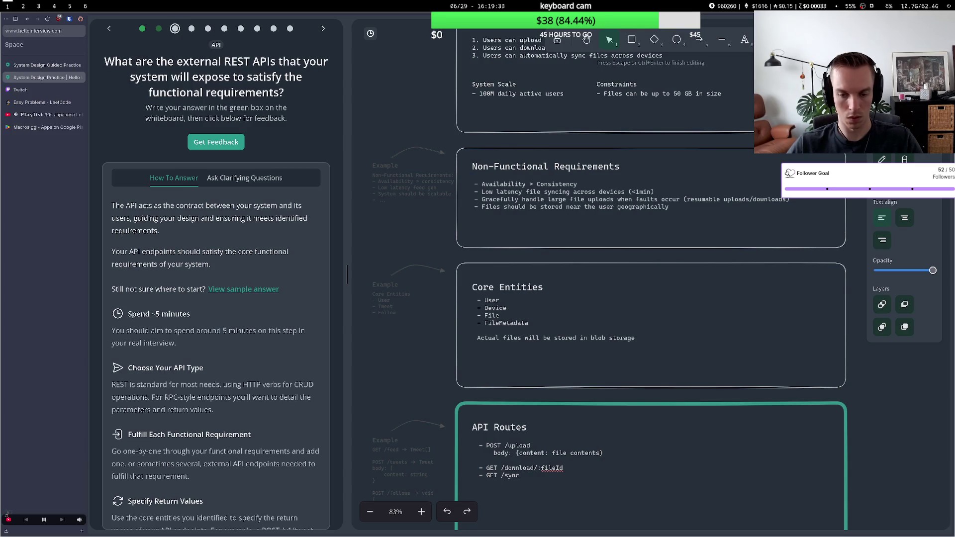
key(Return)
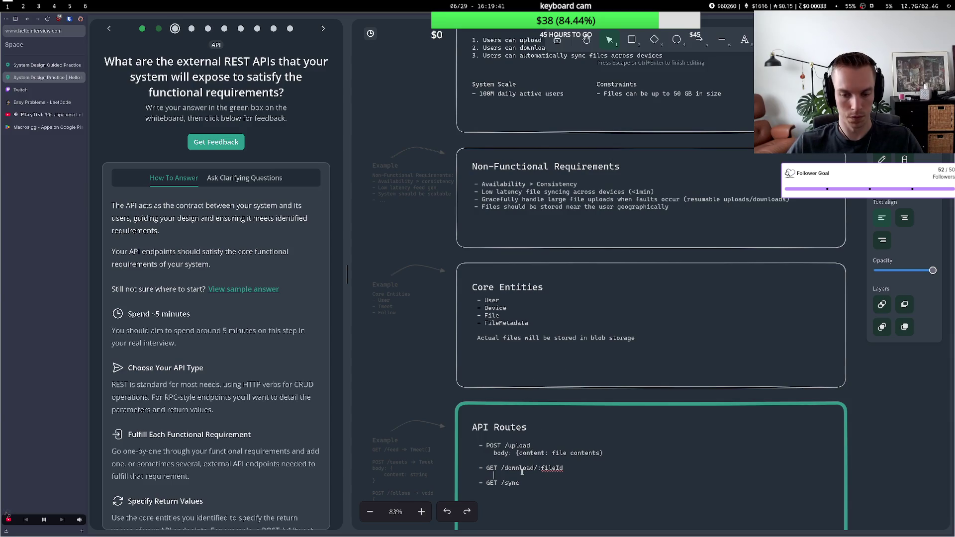
- Add return types: download route returns File, sync route returns Changed Files[]
key(BackSpace)
text(-)
text(> File)
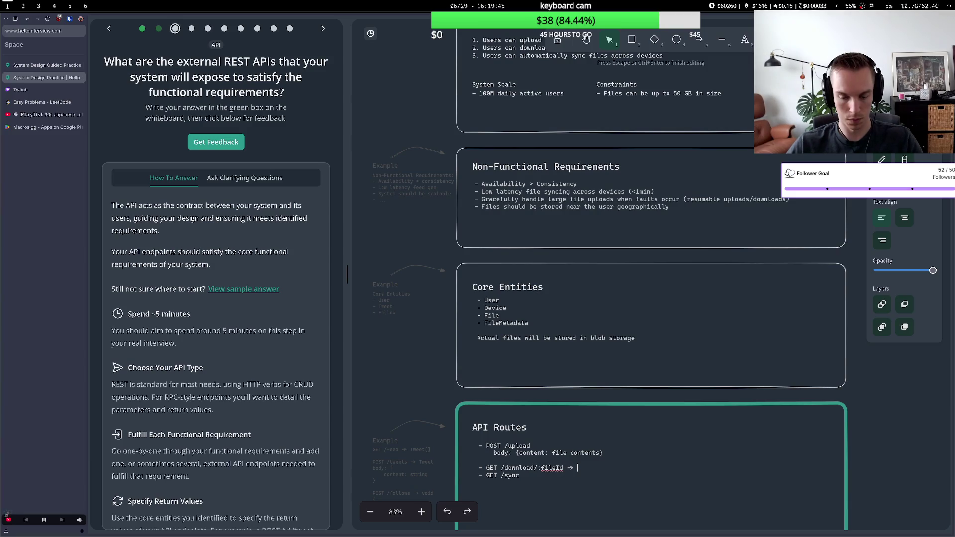
key(BackSpace)
key(BackSpace)
key(BackSpace)
text(ileId )
text(->)
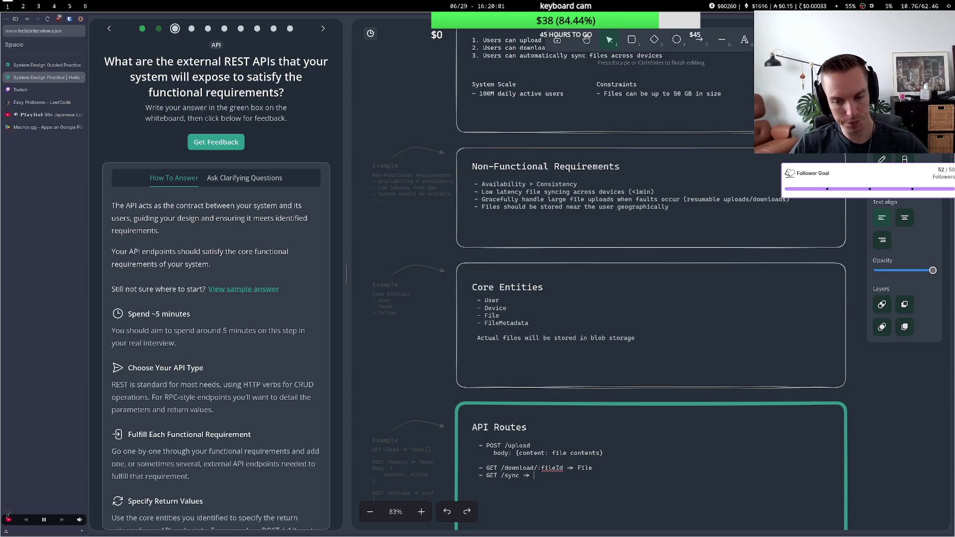
text(Fal)
key(BackSpace)
key(BackSpace)
text(iles[])
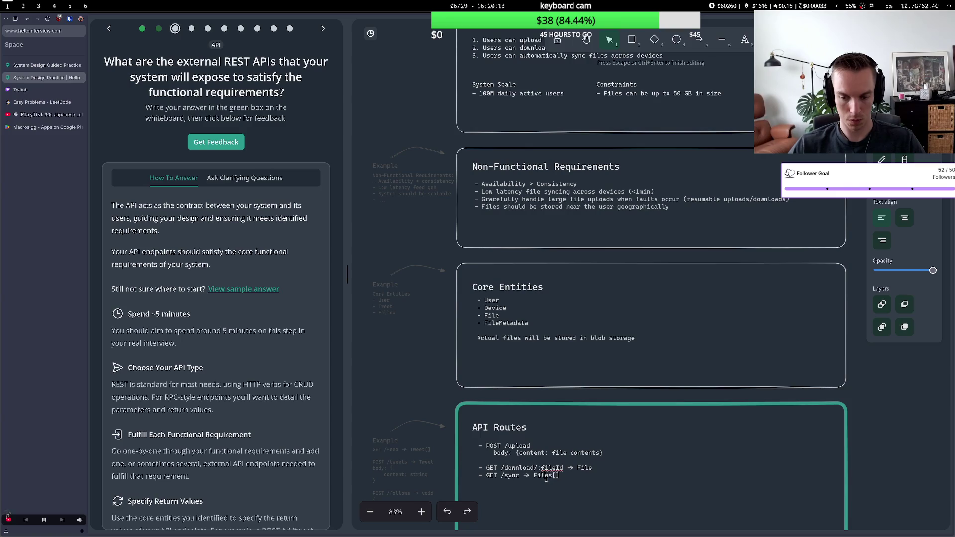
text(Changes)
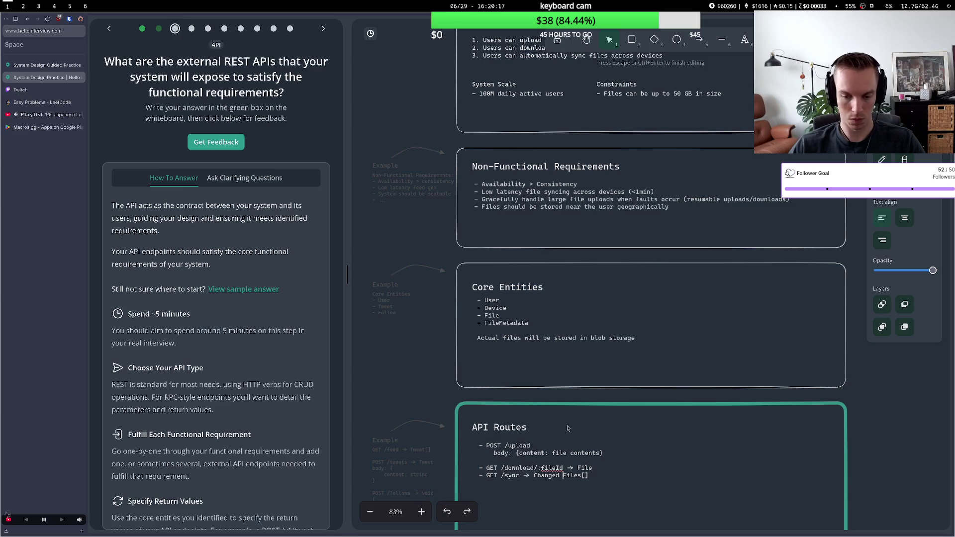
click(451, 472)
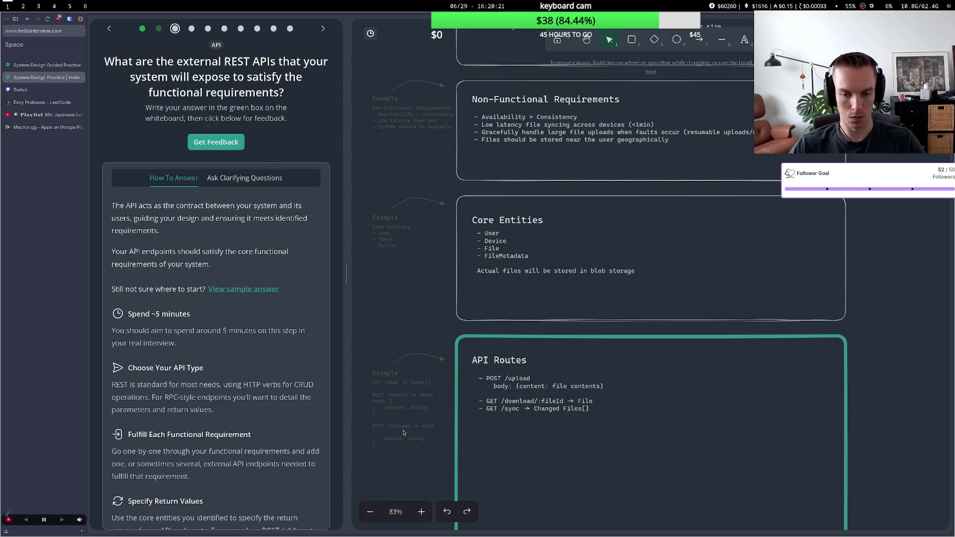
- Get AI whiteboard feedback on the API routes and review the suggestions
scroll(402, 440, up, 2)
scroll(402, 440, down, 3)
scroll(224, 209, down, 3)
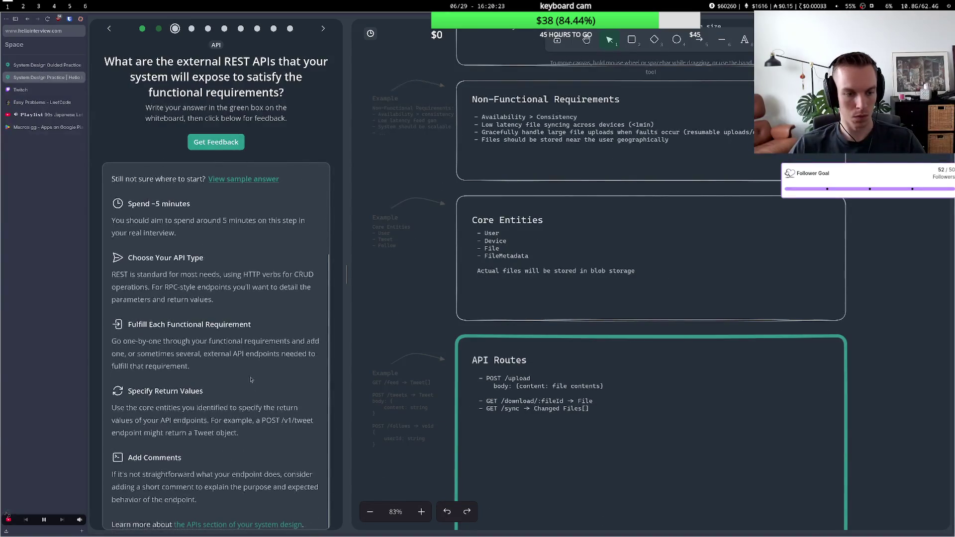
click(225, 151)
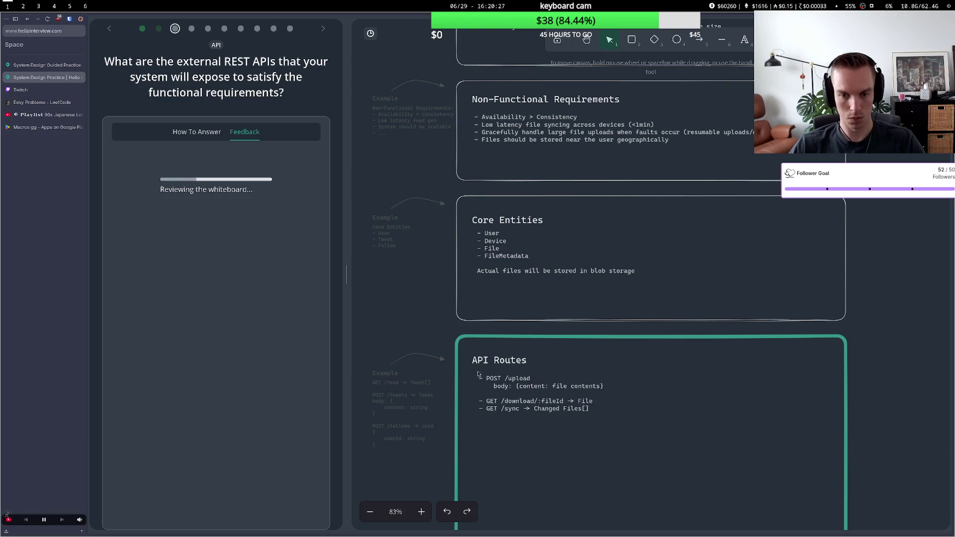
scroll(486, 376, up, 1)
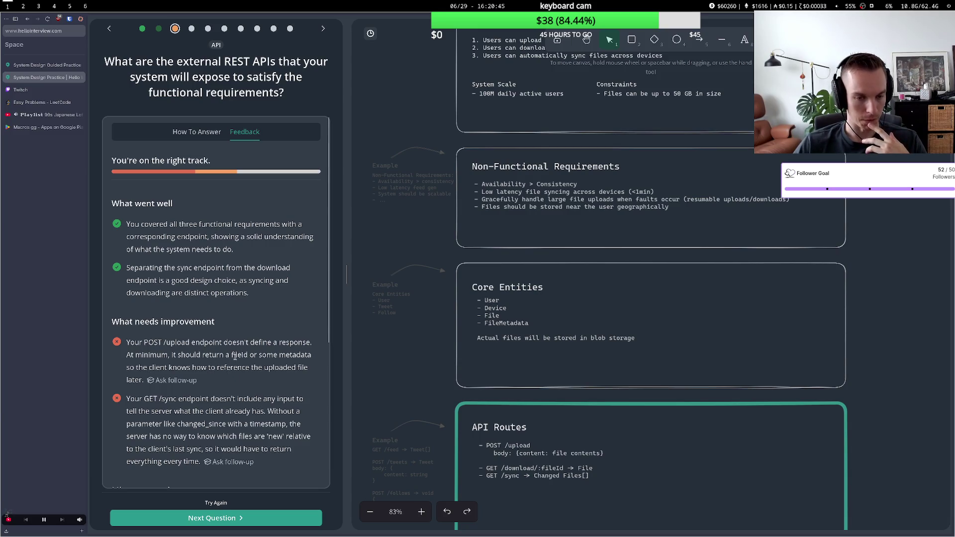
click(534, 451)
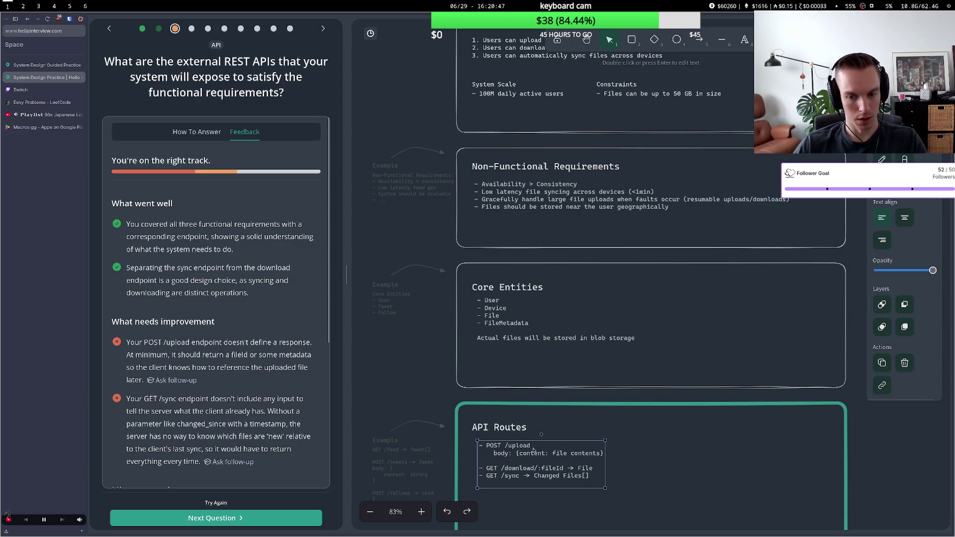
- Make POST /upload return FileID
click(616, 456)
double_click(616, 456)
key(Up)
text(- File)
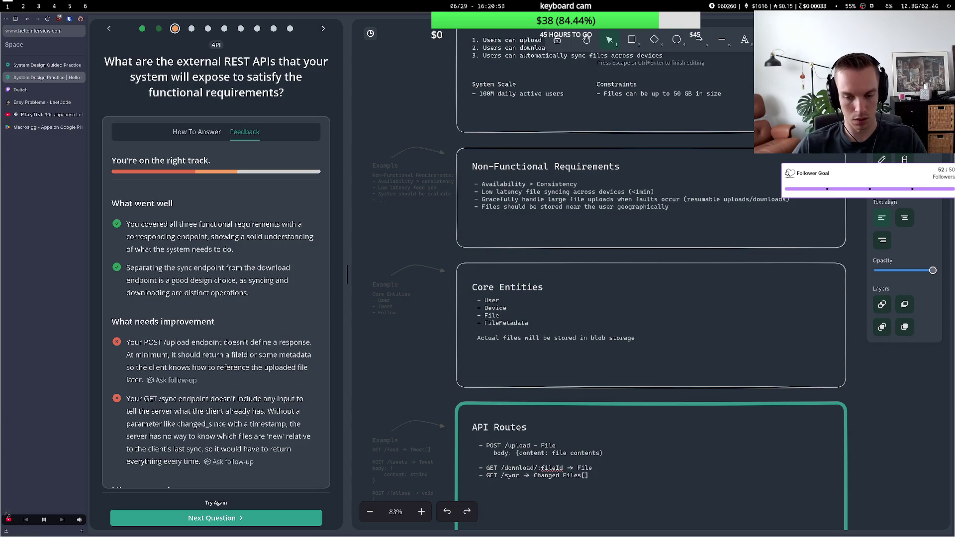
text(ID)
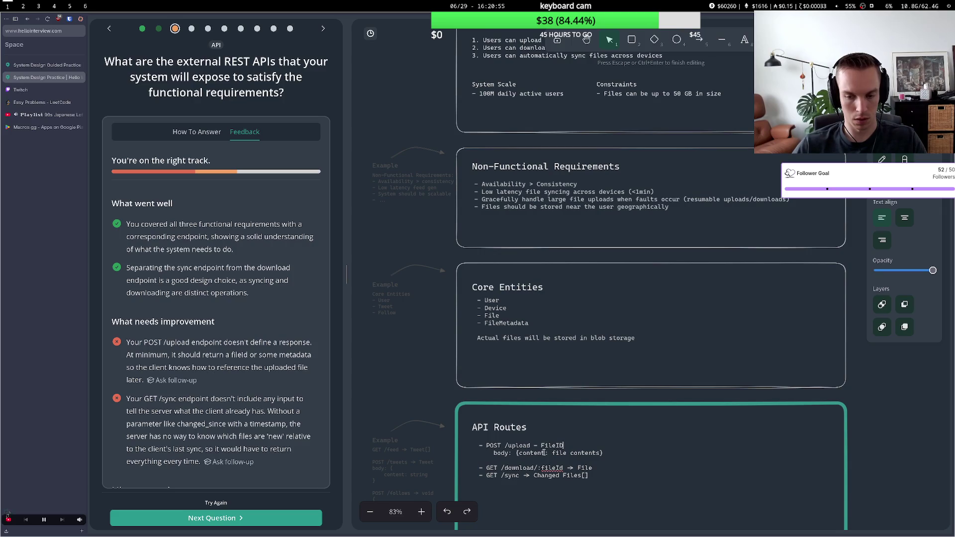
key(Escape)
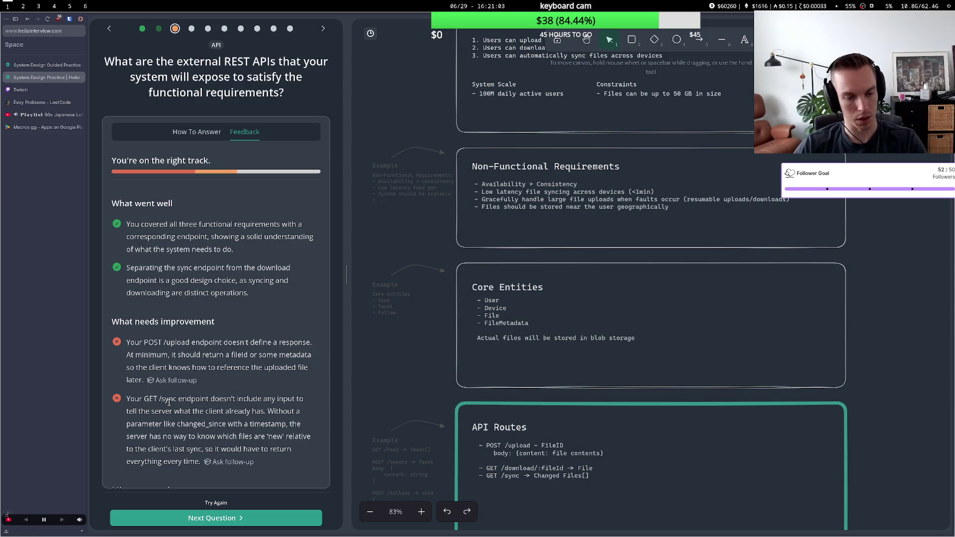
- Add a lastSyncedAt={timestamp} parameter to the GET /sync route
double_click(519, 476)
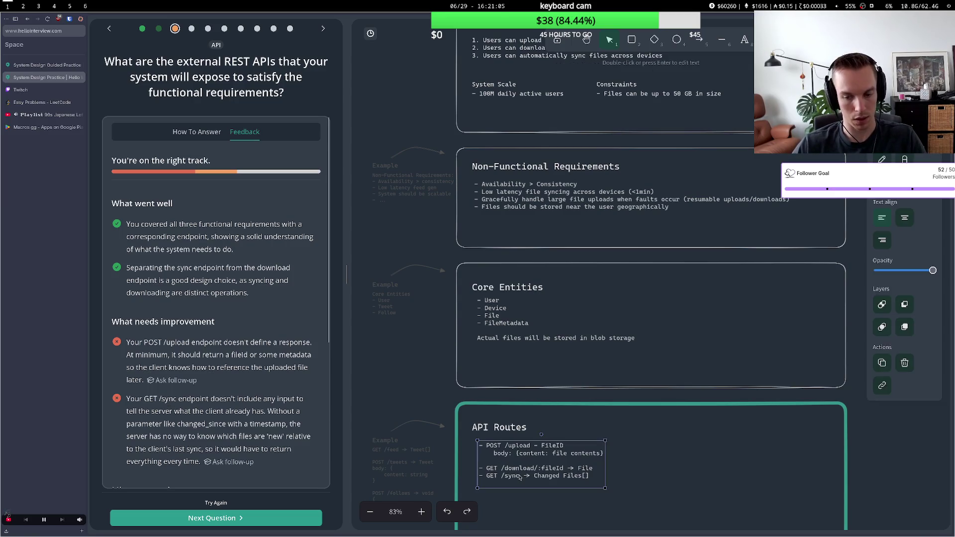
triple_click(520, 477)
click(520, 476)
text(?)
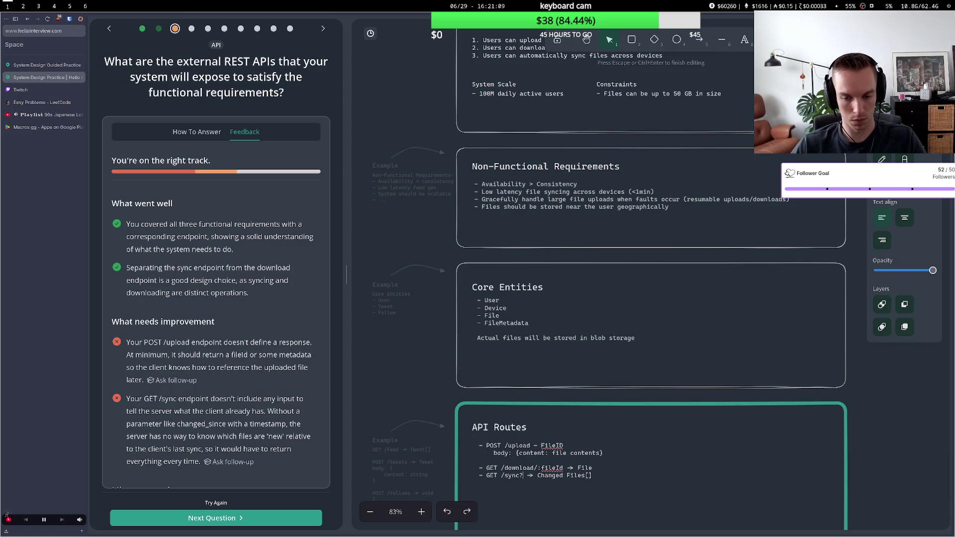
text(lastSyn)
text(cedAt=)
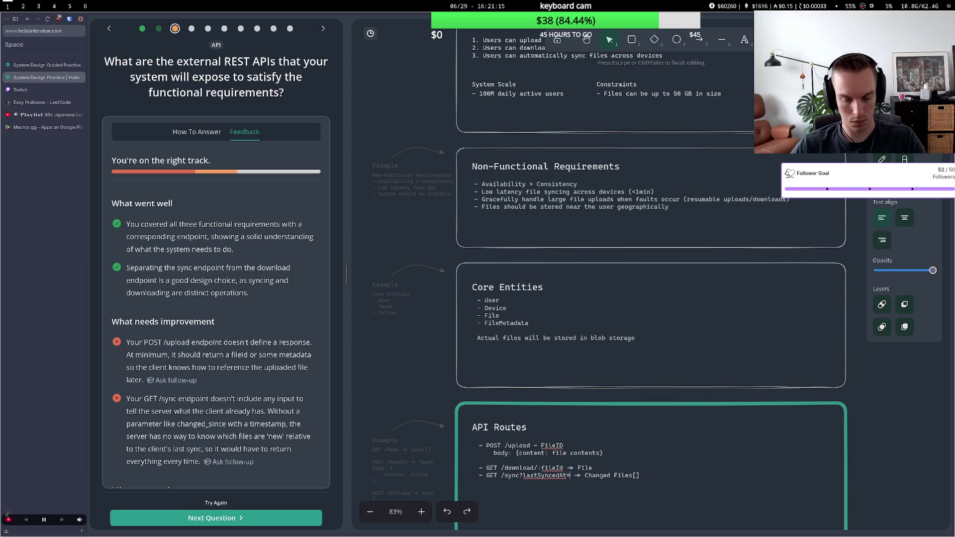
text({})
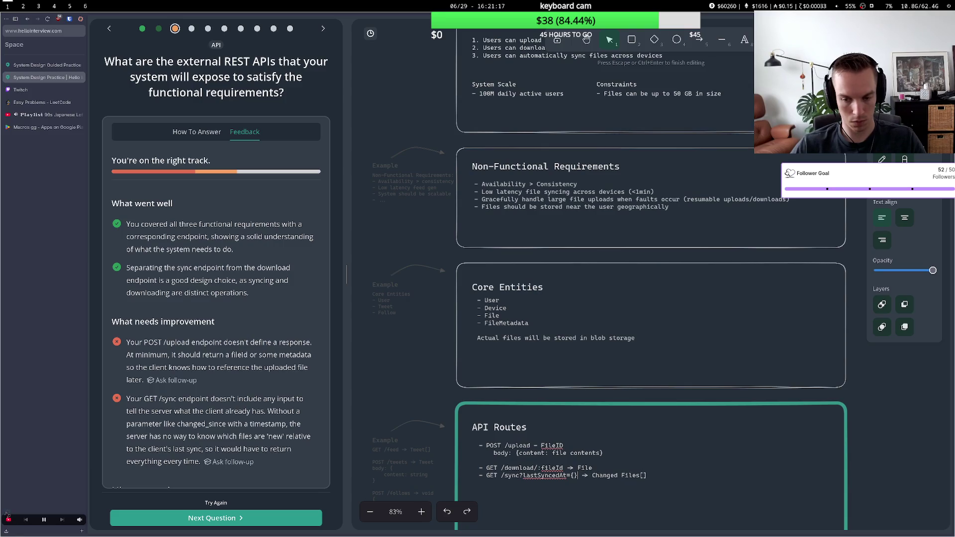
text(timestamp)
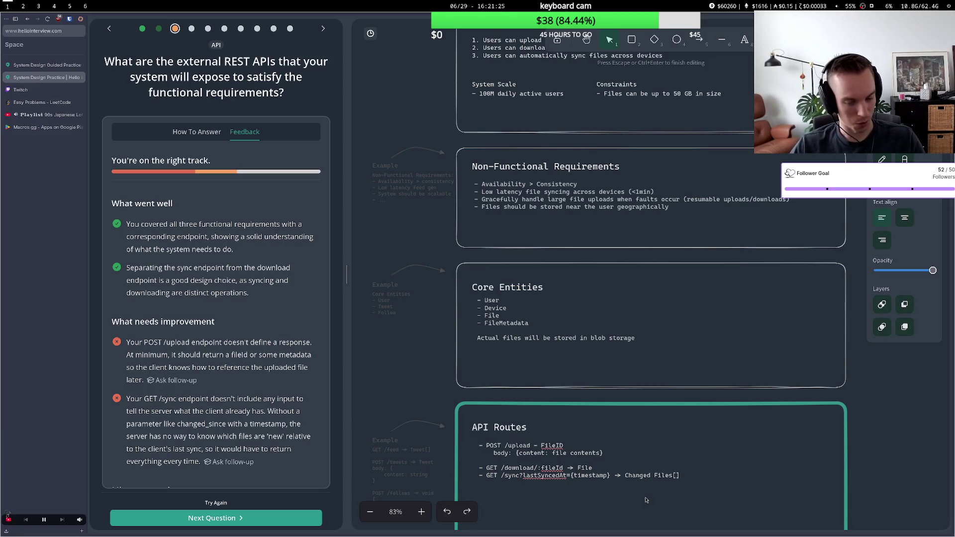
click(624, 466)
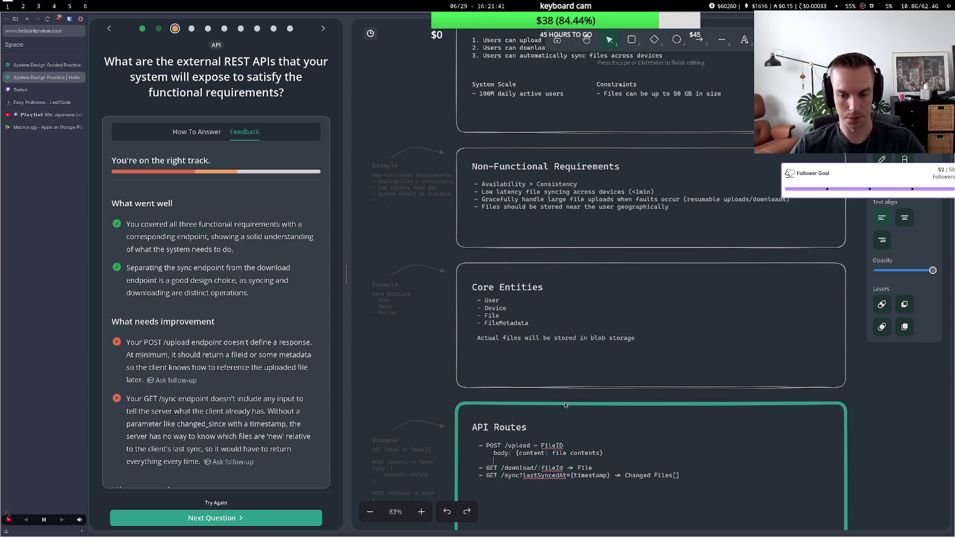
key(Escape)
scroll(497, 423, down, 3)
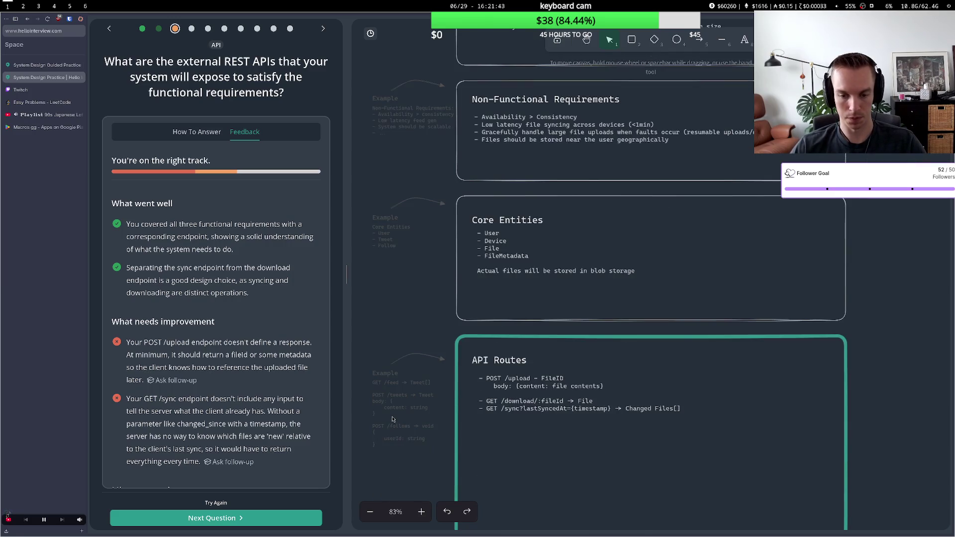
scroll(243, 434, down, 2)
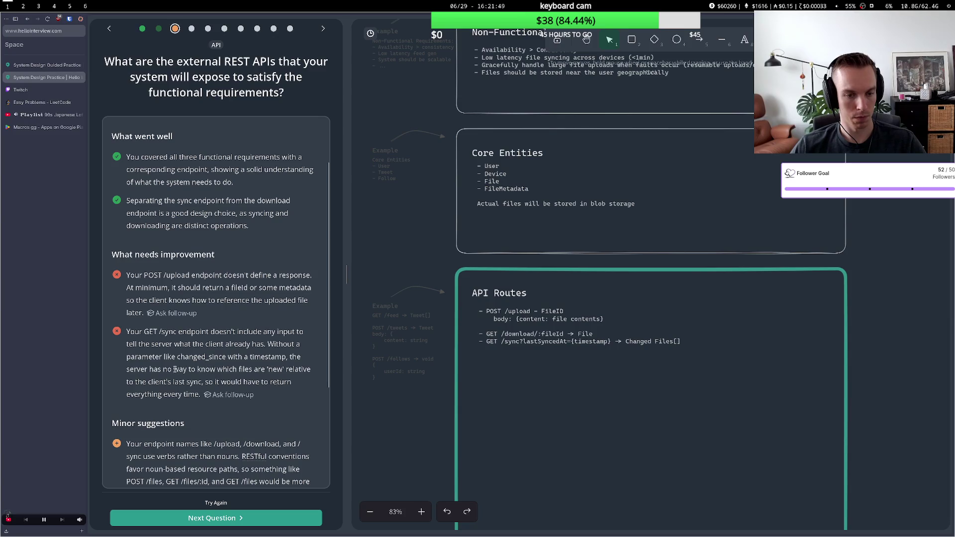
mouse_move(173, 370)
mouse_down()
mouse_move(241, 382)
mouse_move(239, 392)
mouse_up()
scroll(240, 392, down, 4)
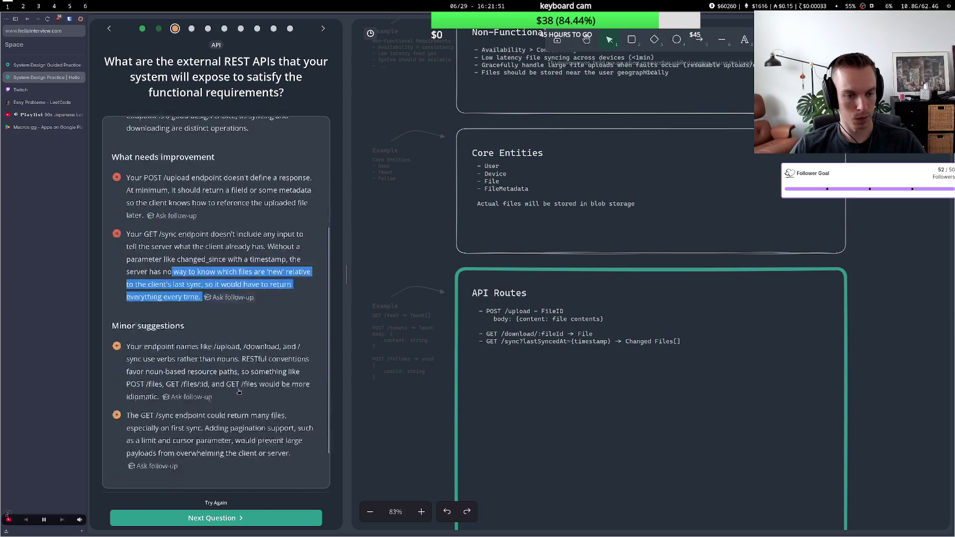
click(160, 319)
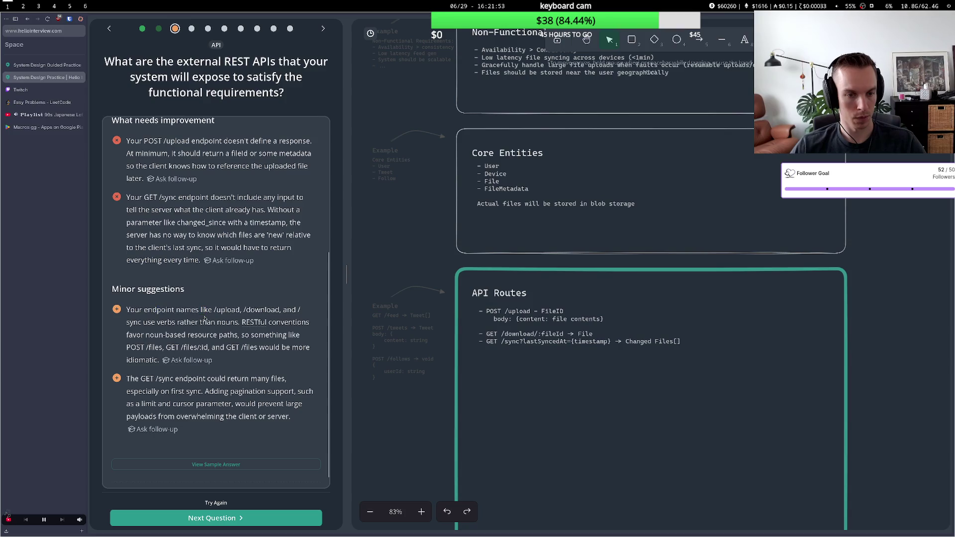
double_click(182, 325)
click(182, 326)
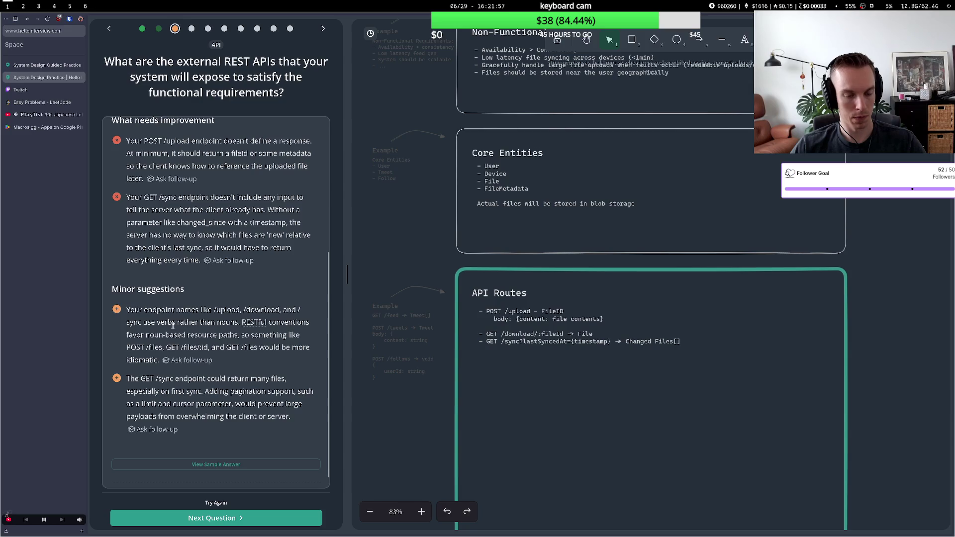
click(513, 307)
click(184, 318)
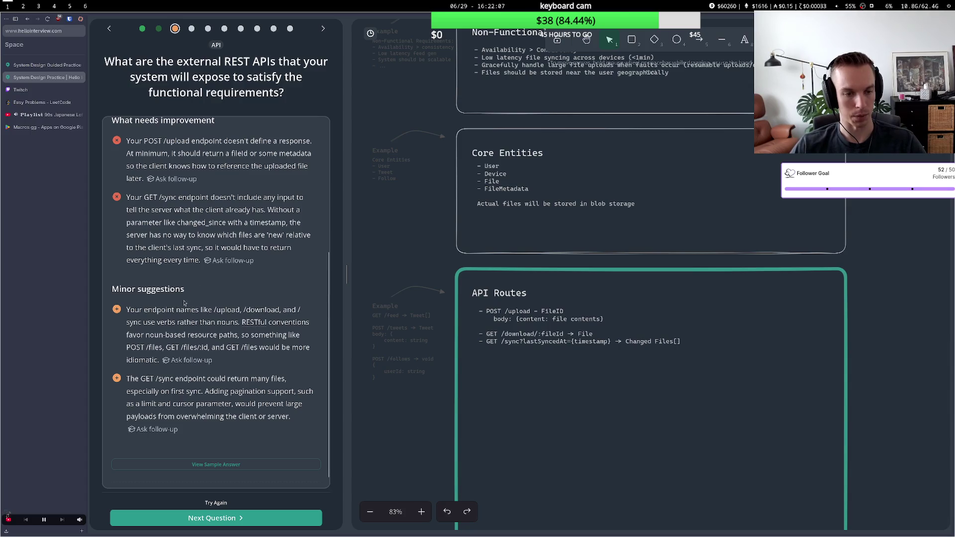
double_click(542, 326)
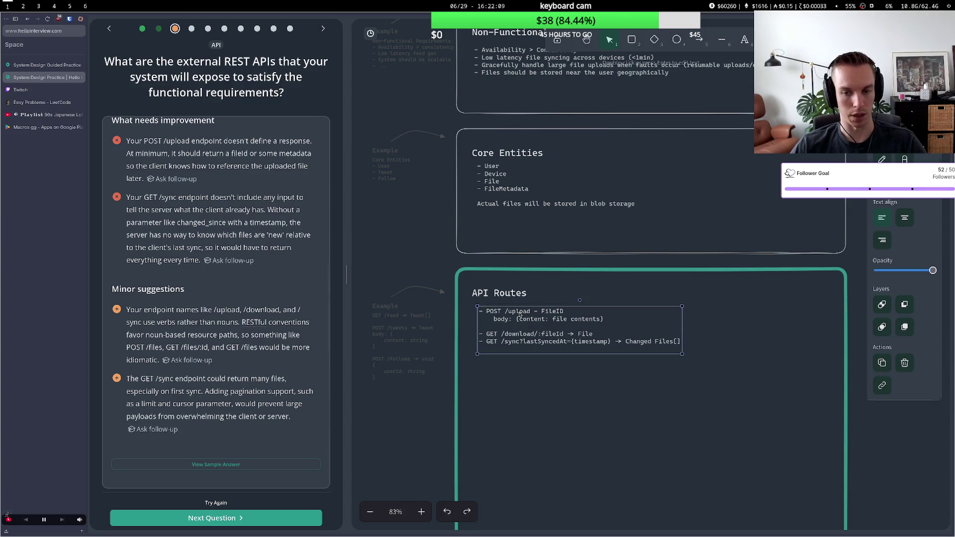
- Rename upload, download and sync to files, and fileId to id, in the routes
click(520, 312)
double_click(520, 311)
text(files)
double_click(521, 333)
text(files)
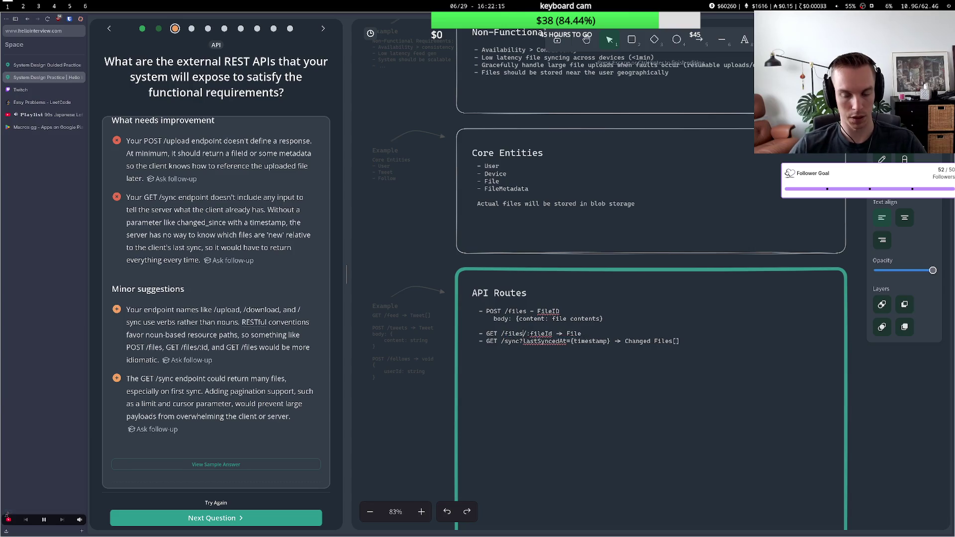
double_click(546, 333)
text(id)
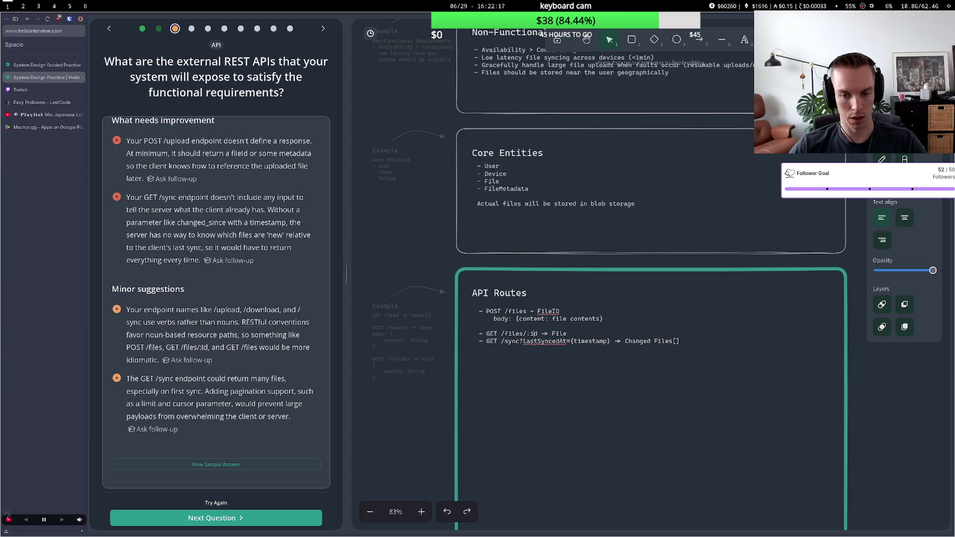
double_click(518, 342)
text(files)
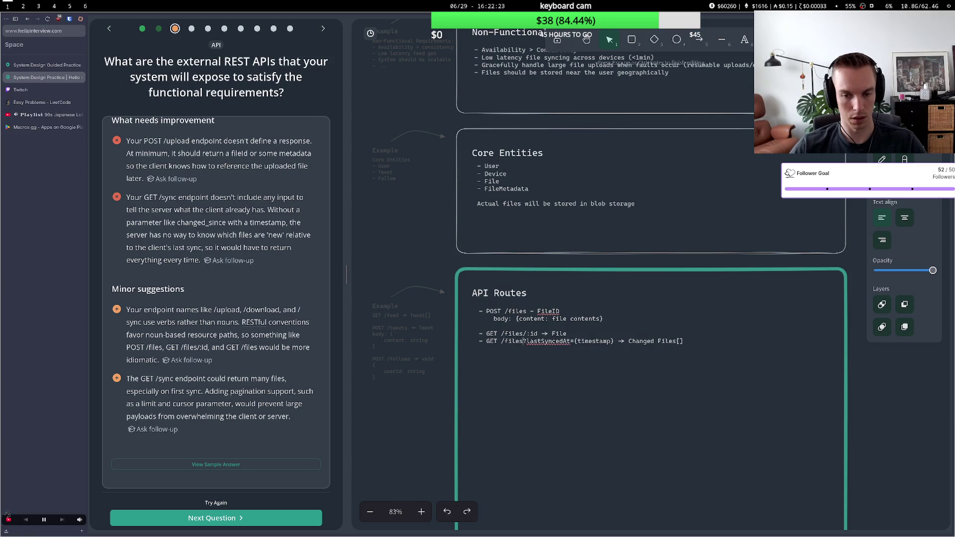
click(511, 365)
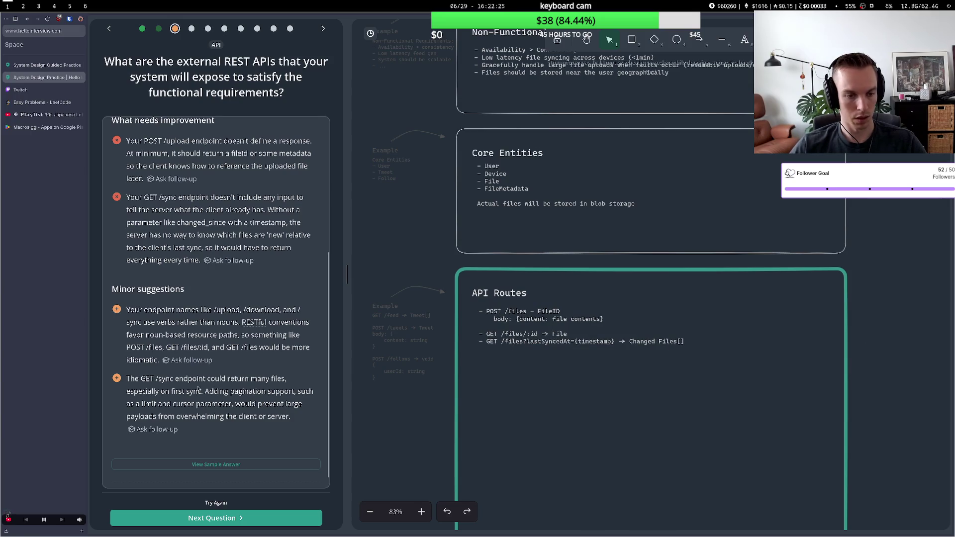